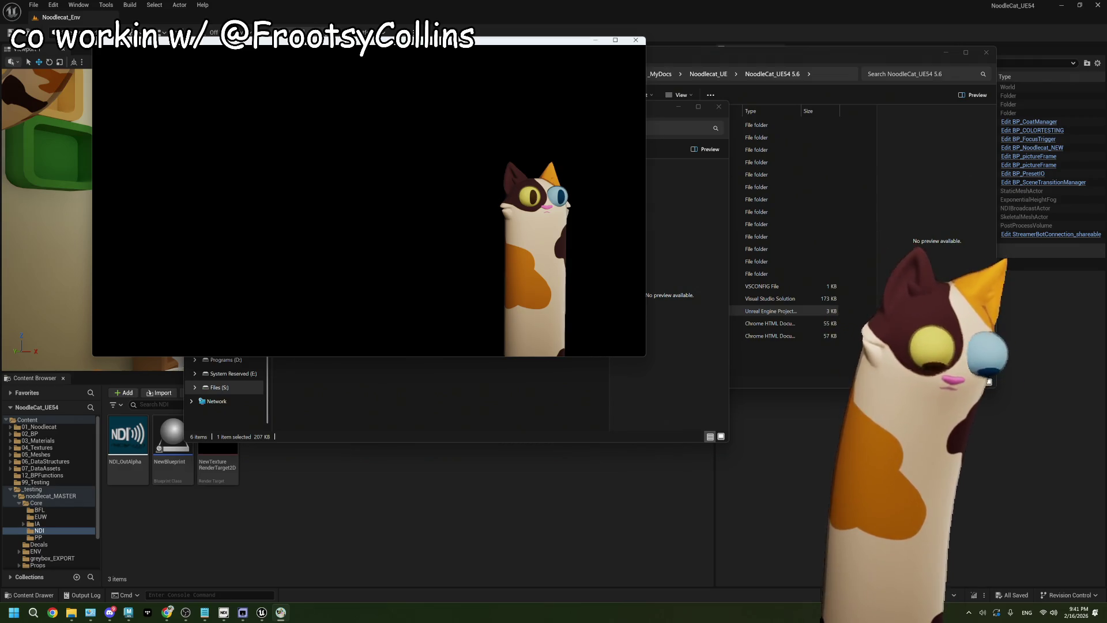
- Close the black game window and bring the Unreal Editor to the front
key("super")
key("alt+F4")
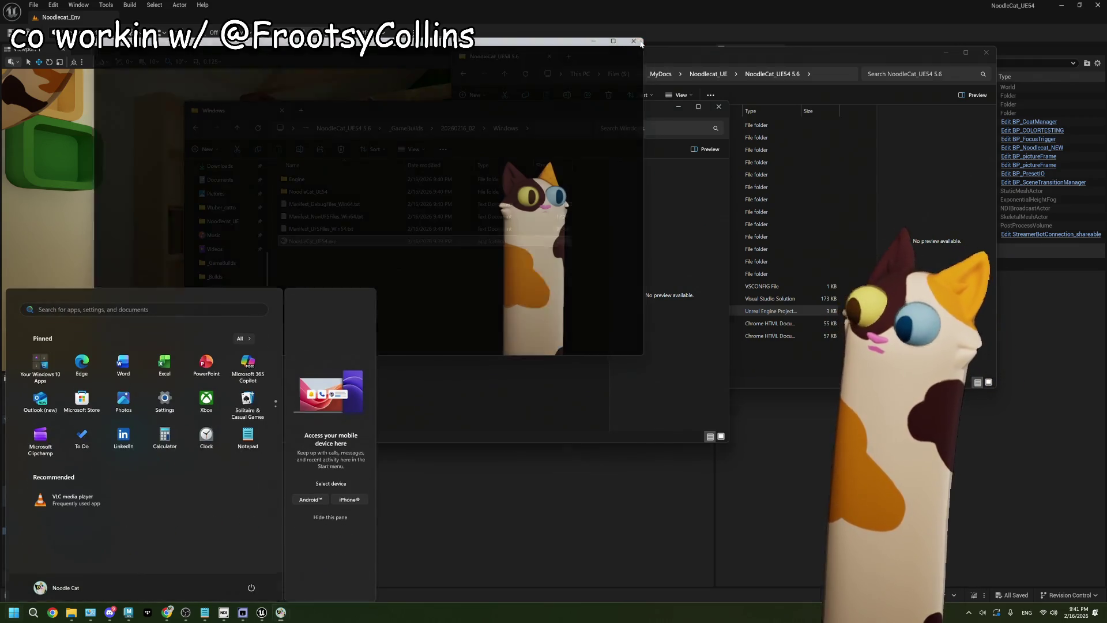
left_click(854, 22)
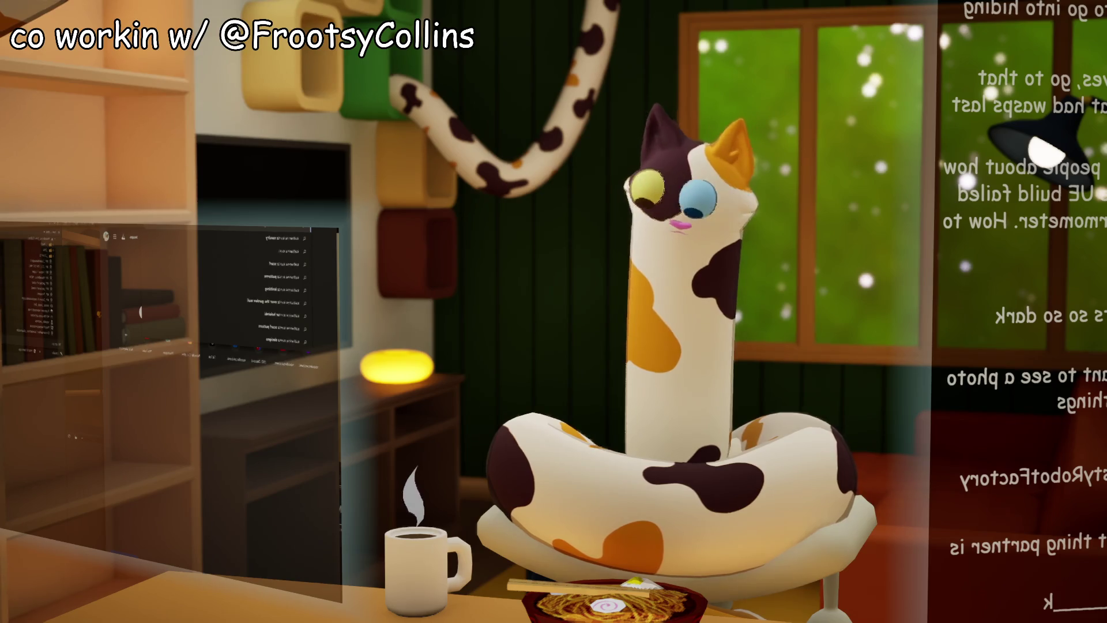
- Search for the scarf designer and view a Family Fox Scarf photo full size on Ravelry
key("Return")
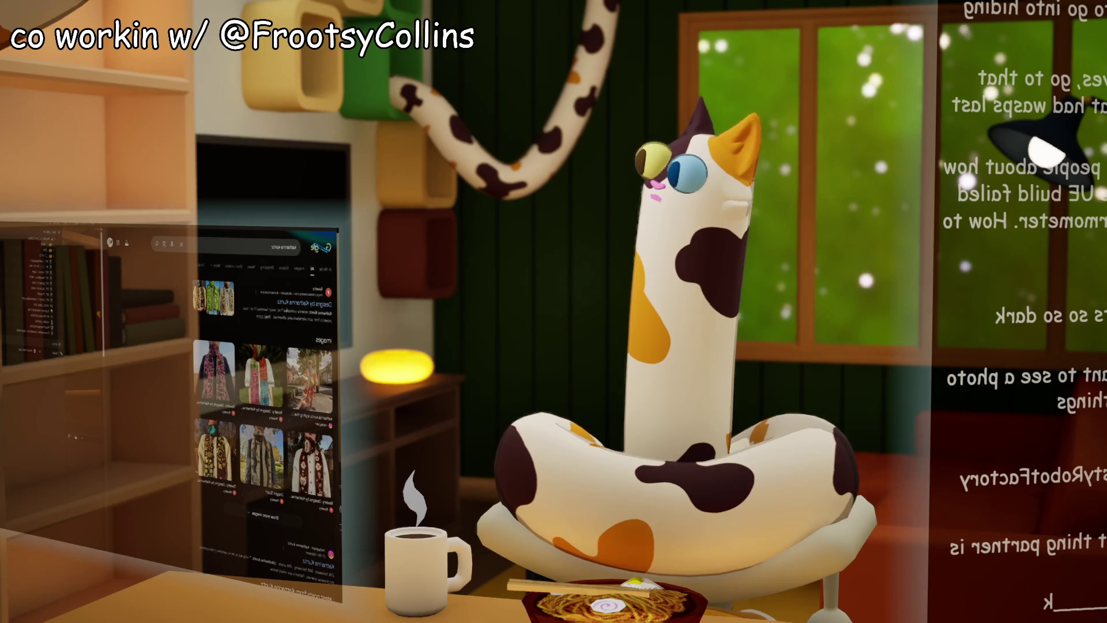
left_click(304, 302)
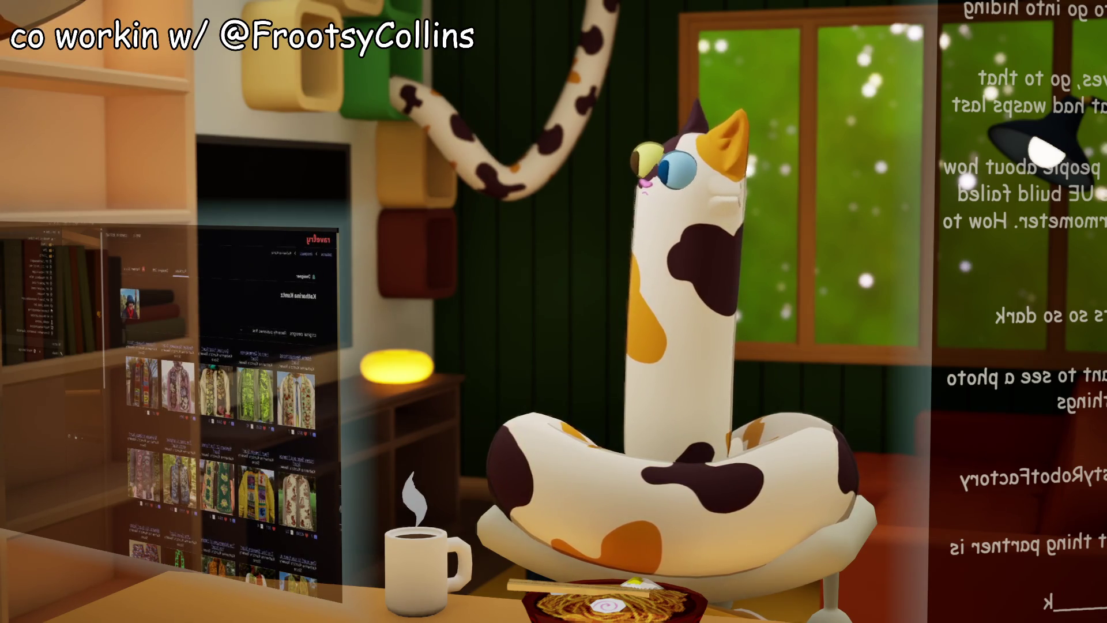
left_click(218, 484)
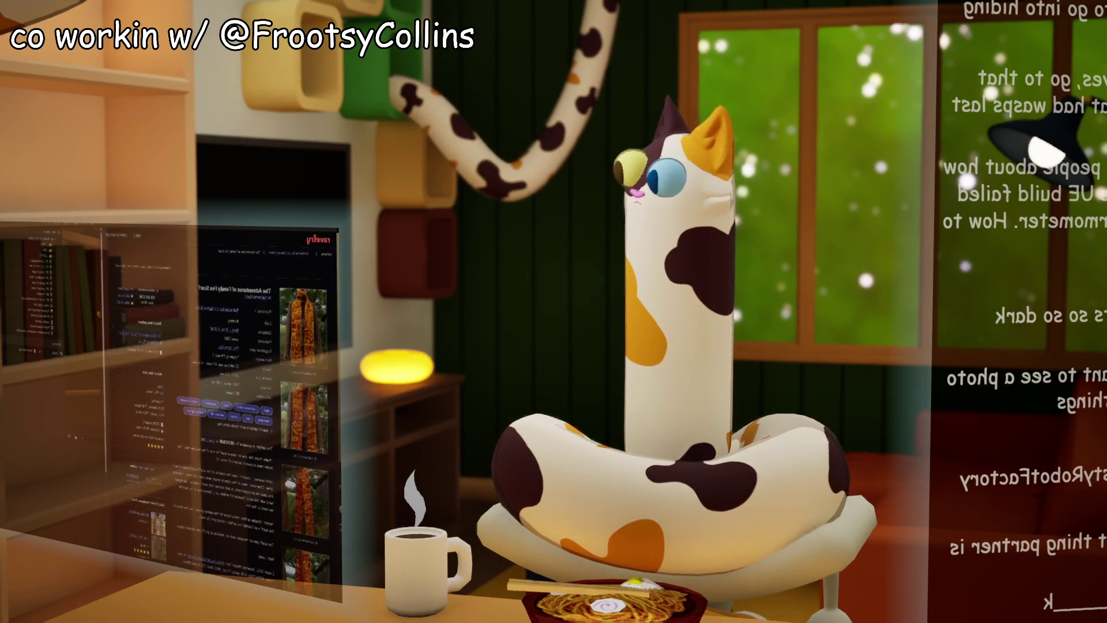
left_click(305, 501)
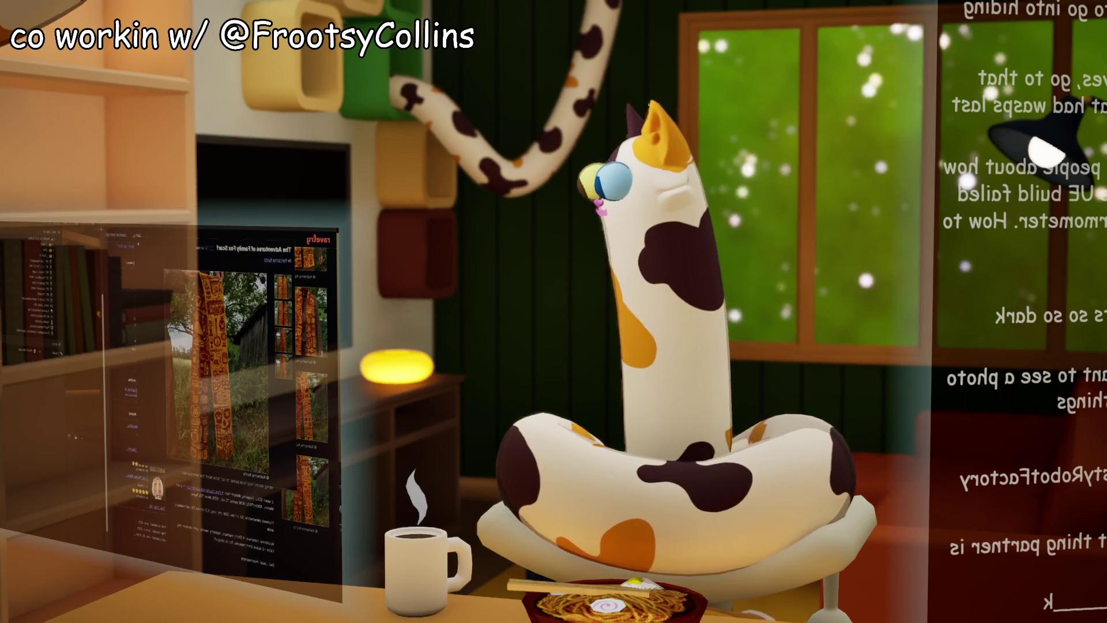
key("Escape")
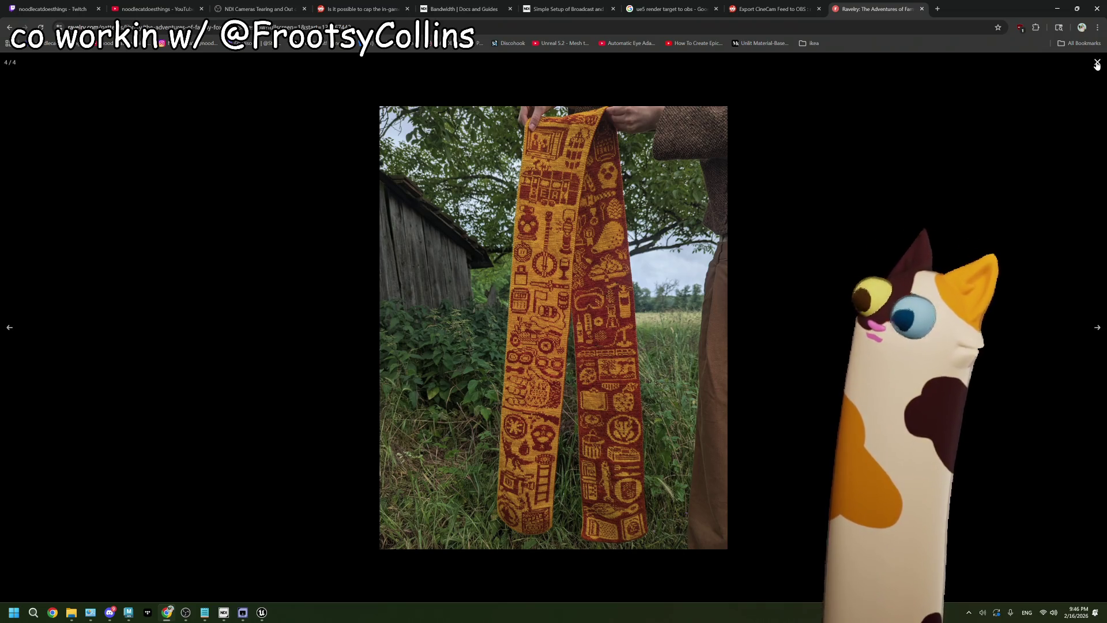
- Reopen The Adventures of Family Fox Scarf and view its barn-scene photo full screen, then close it
left_click(1097, 63)
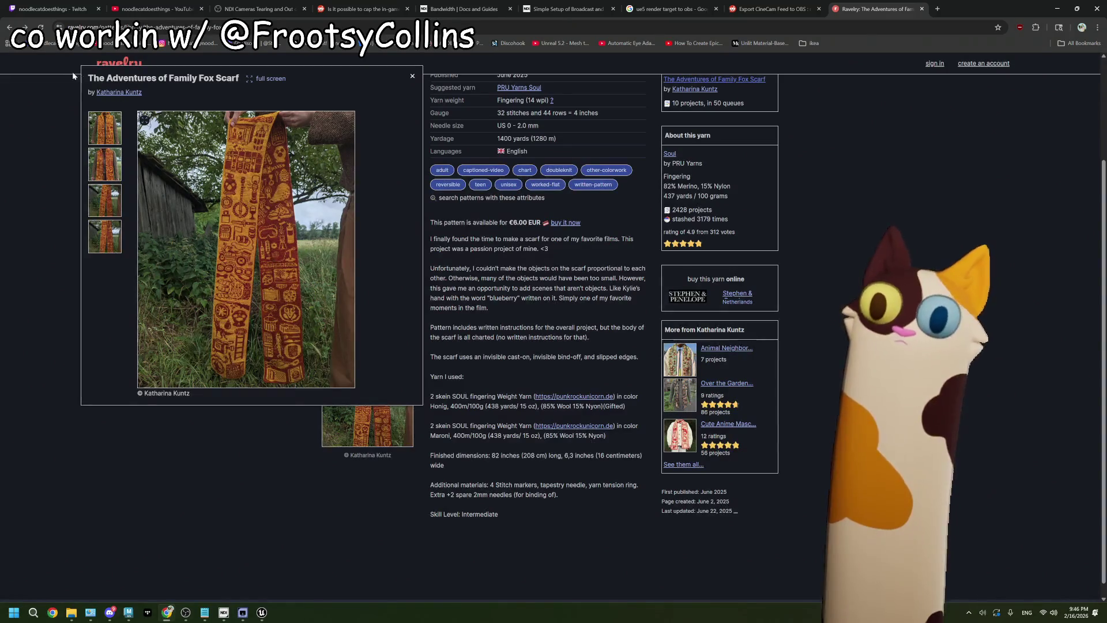
left_click(10, 27)
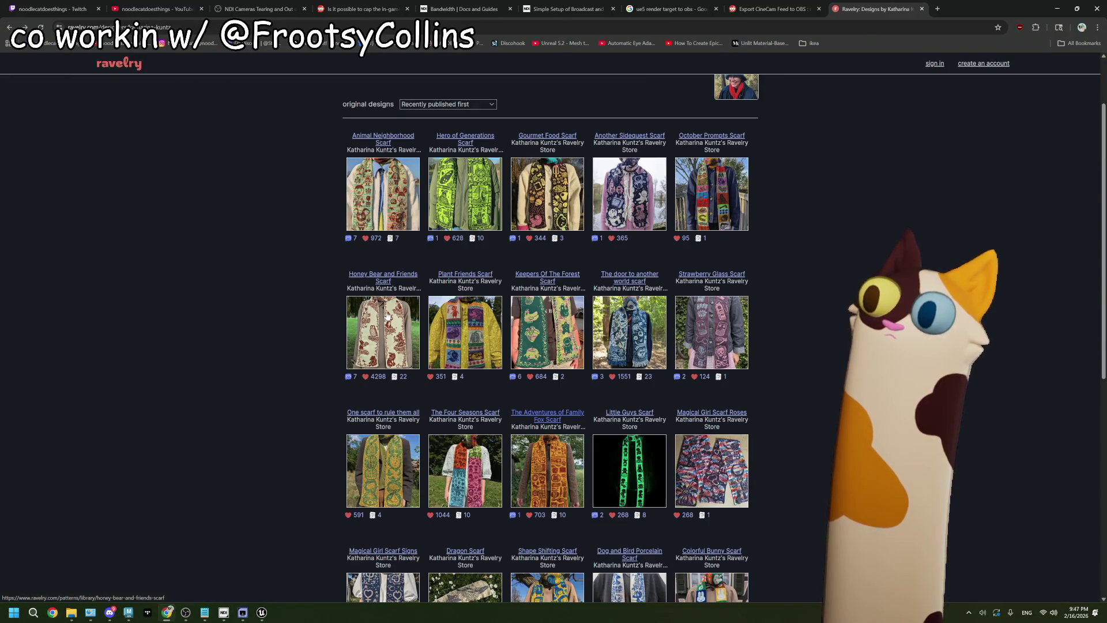
left_click(548, 478)
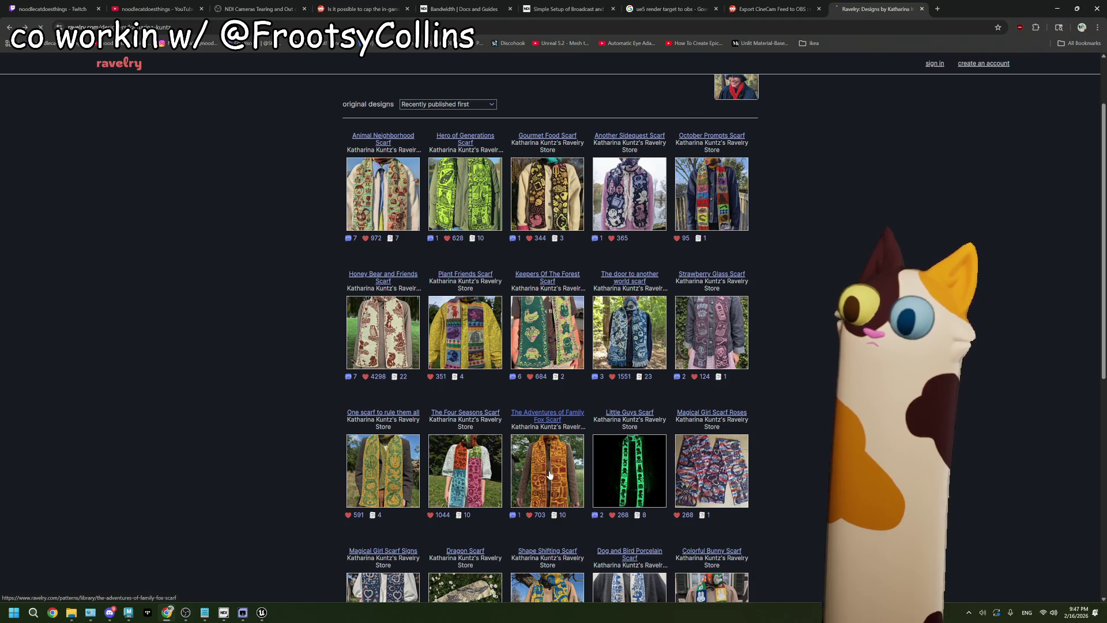
left_click(370, 513)
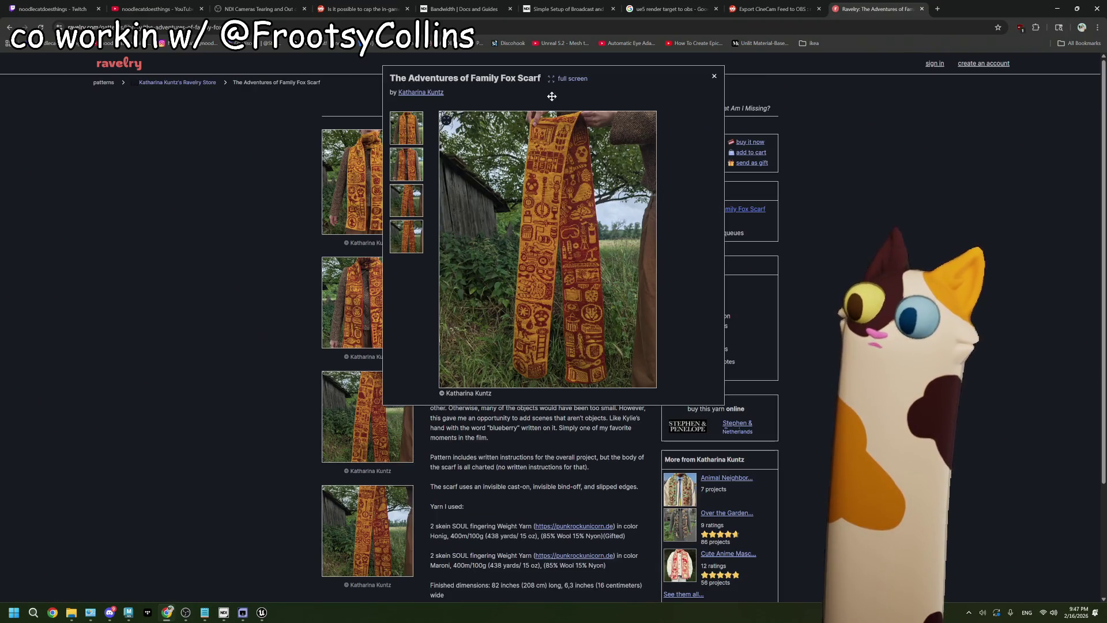
left_click(573, 78)
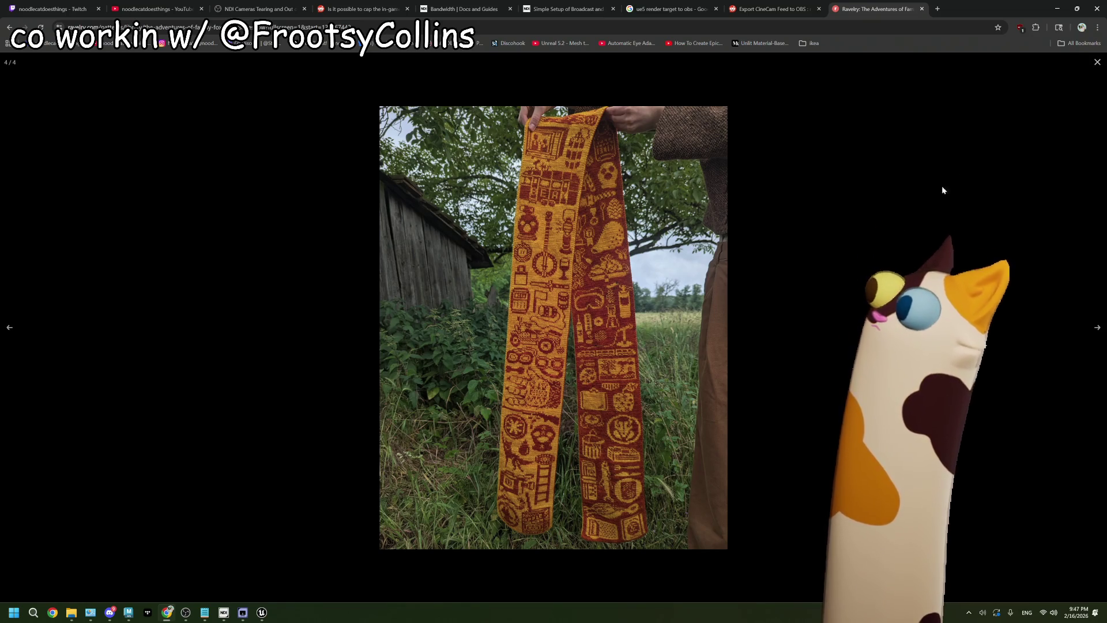
left_click(1096, 64)
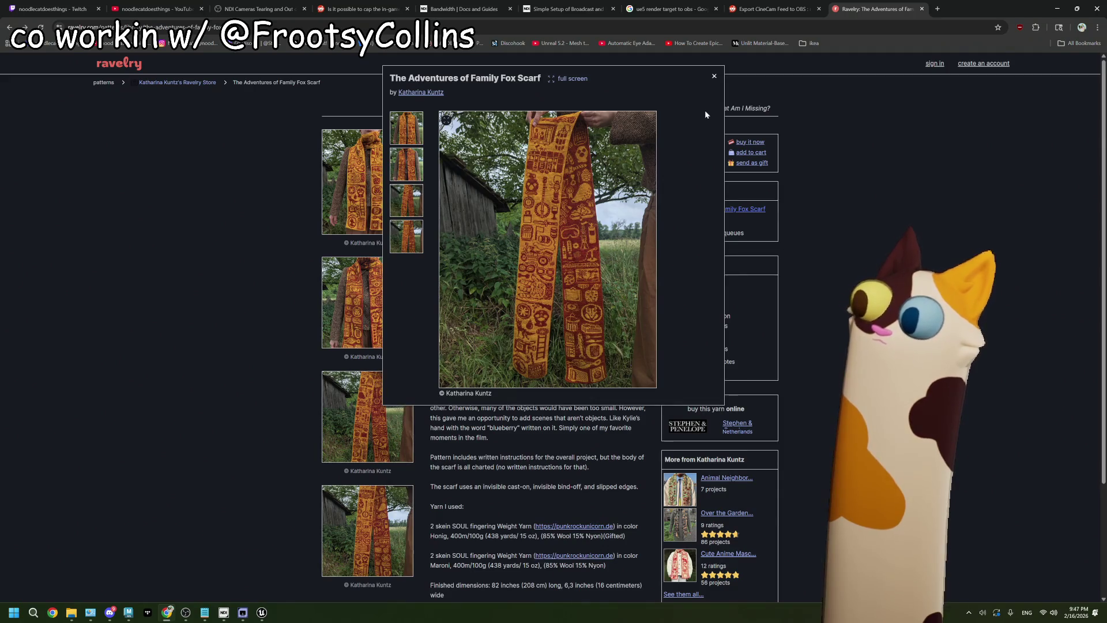
left_click(715, 78)
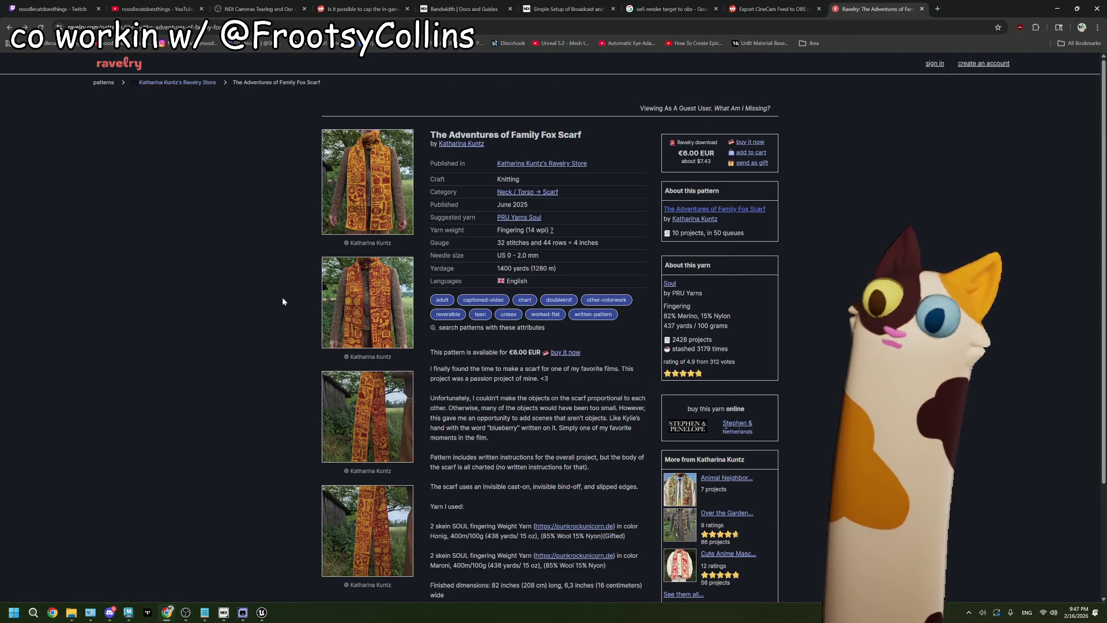
- Open the Animal Neighborhood Scarf and view its lakeside photo full screen before closing the viewer
left_click(683, 594)
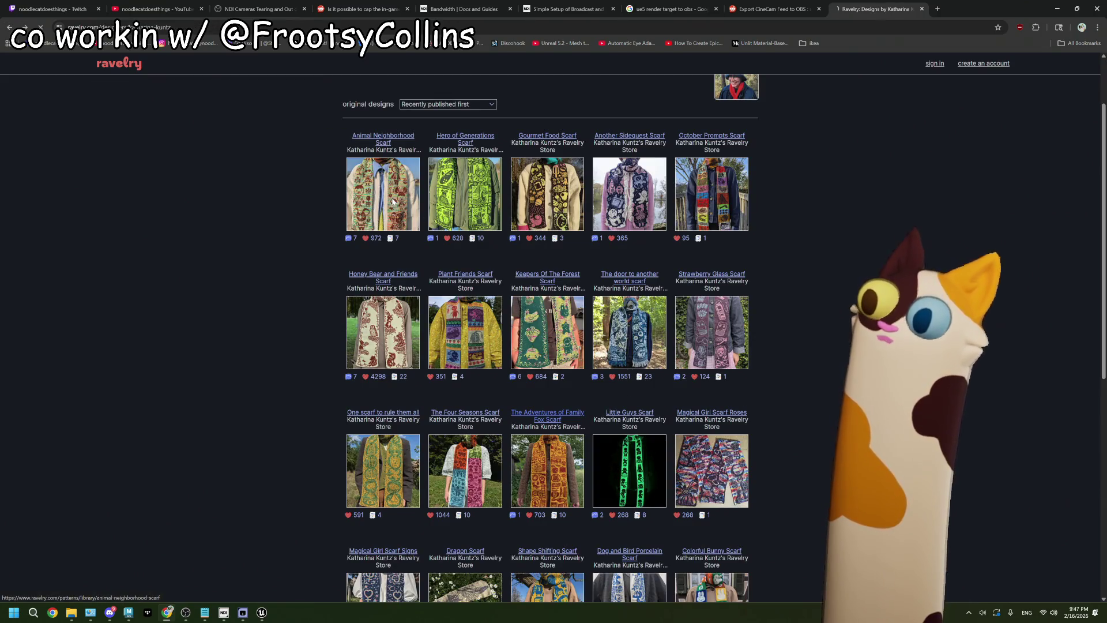
key("alt+Left")
scroll(455, 327, "down", 2)
left_click(369, 311)
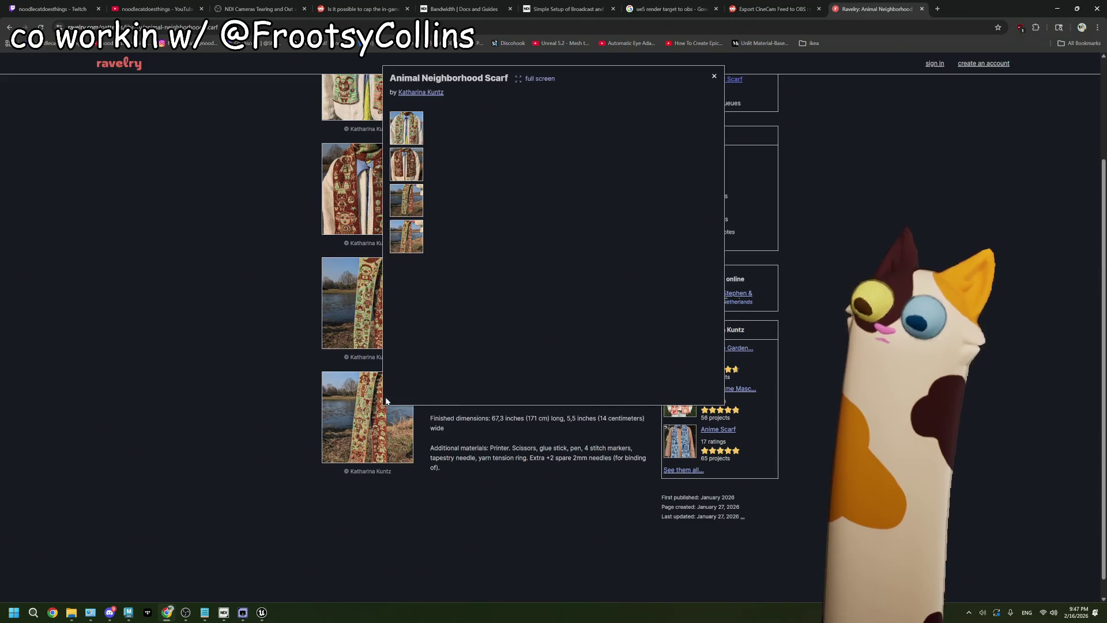
left_click(534, 79)
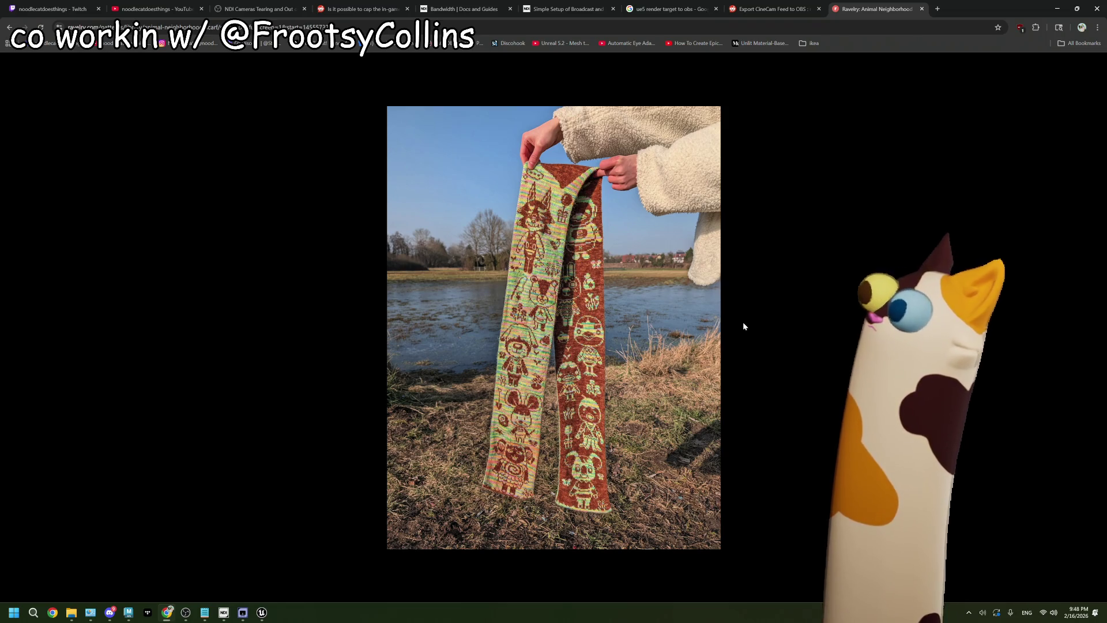
mouse_move(1025, 97)
left_click(1097, 62)
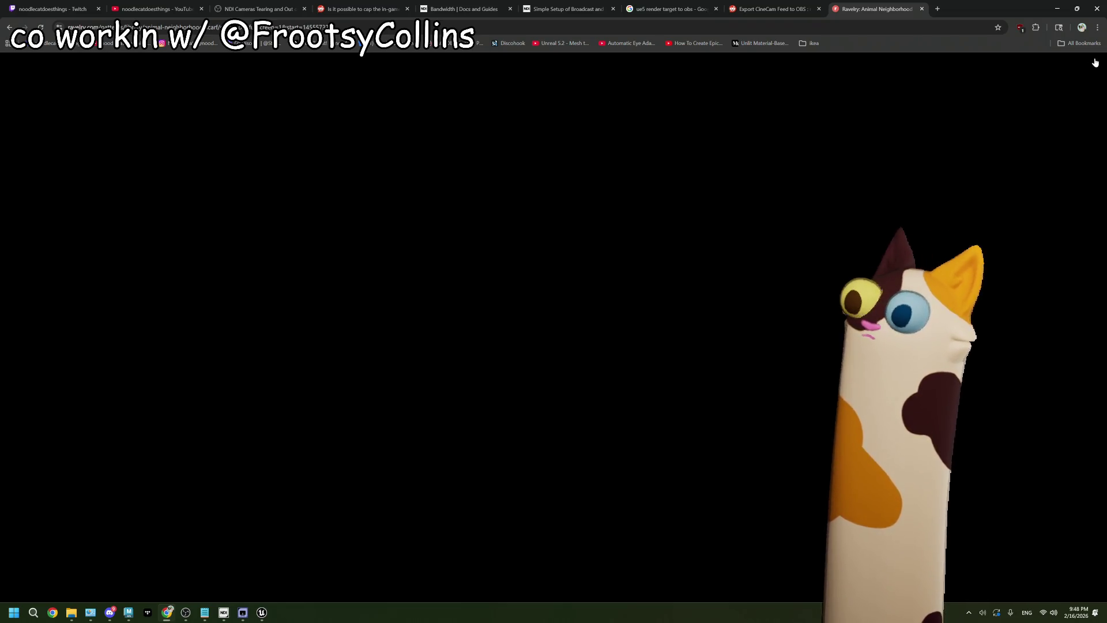
left_click(714, 76)
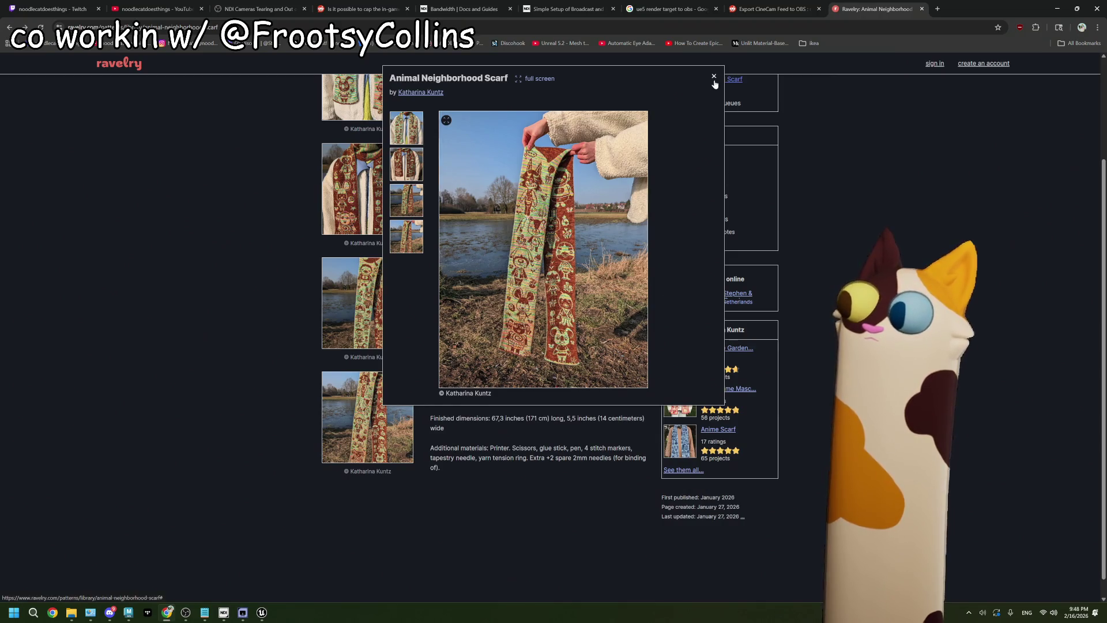
- Return to the designer's store listing and open the Another Sidequest Scarf pattern page
scroll(836, 311, "up", 2)
scroll(837, 315, "up", 2)
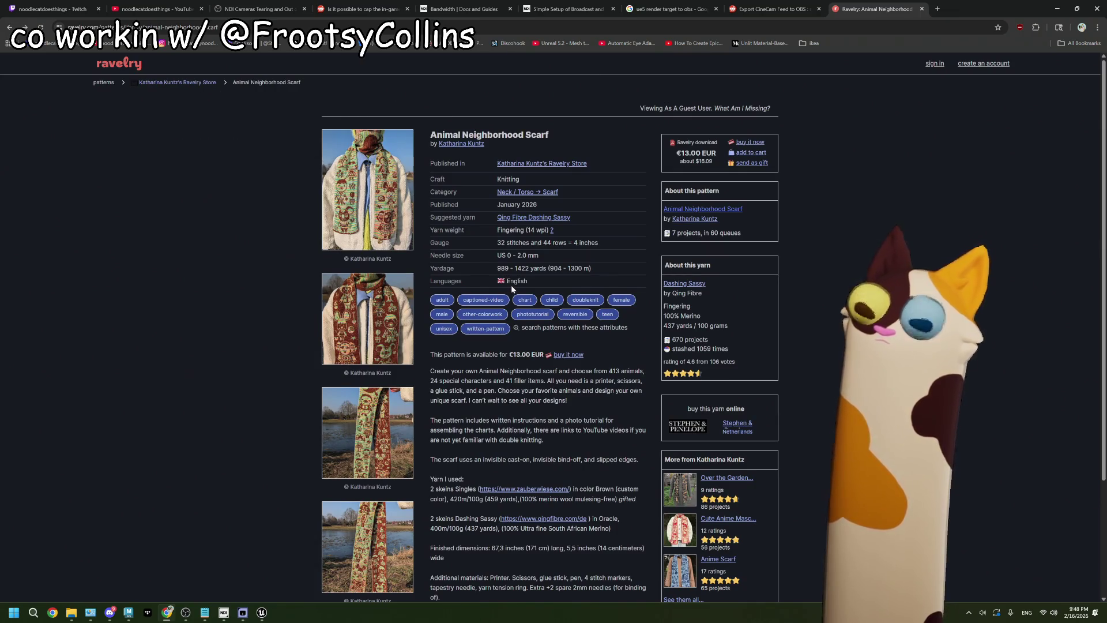
left_click(182, 84)
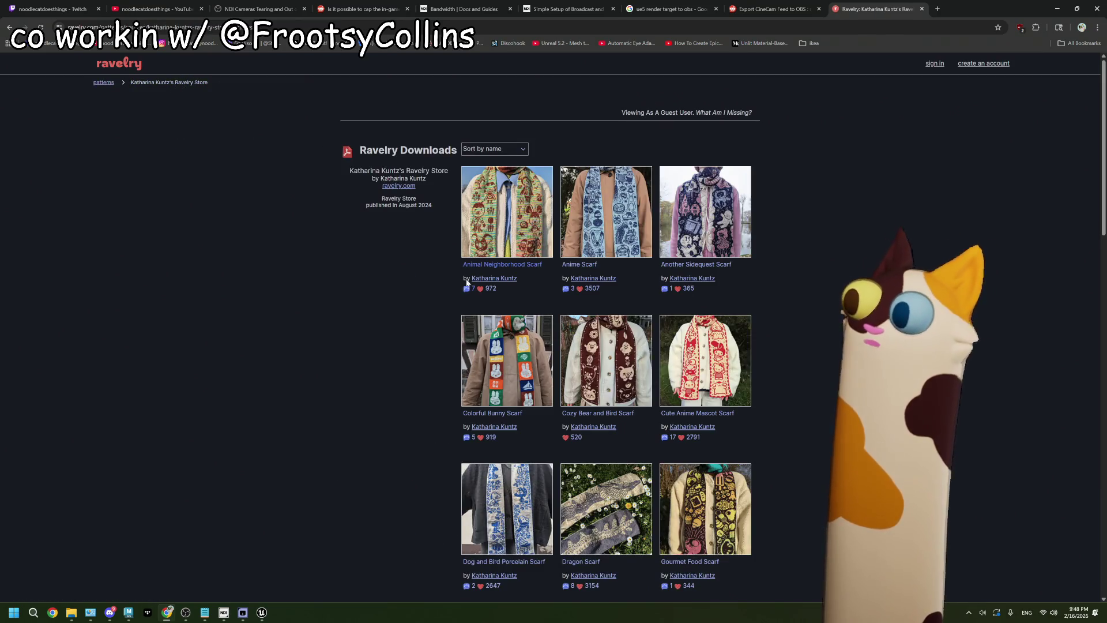
scroll(426, 281, "down", 2)
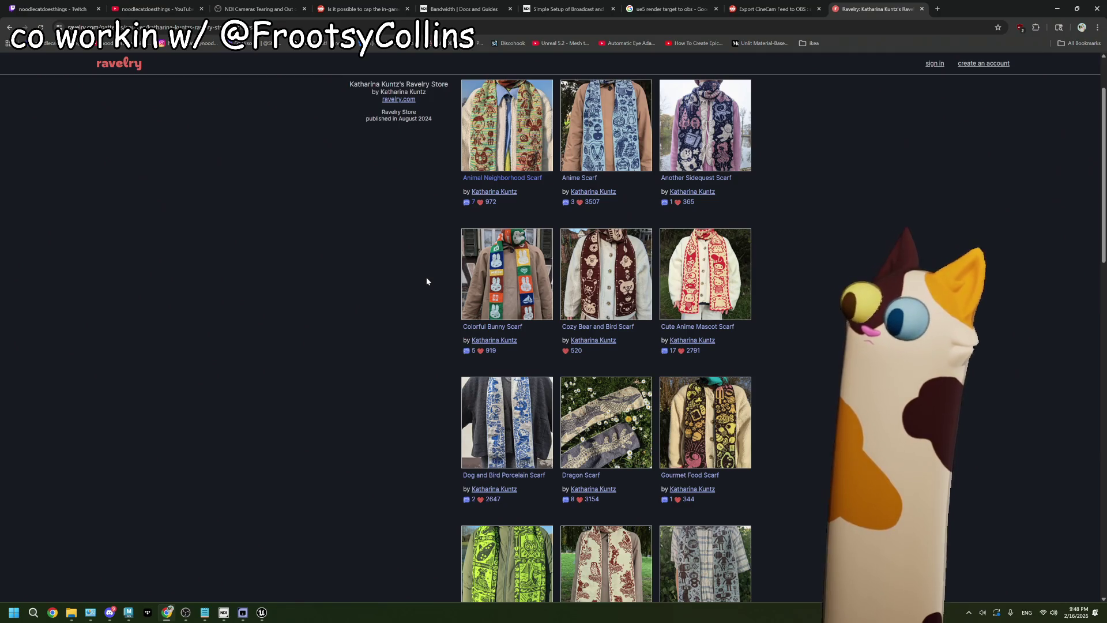
left_click(708, 179)
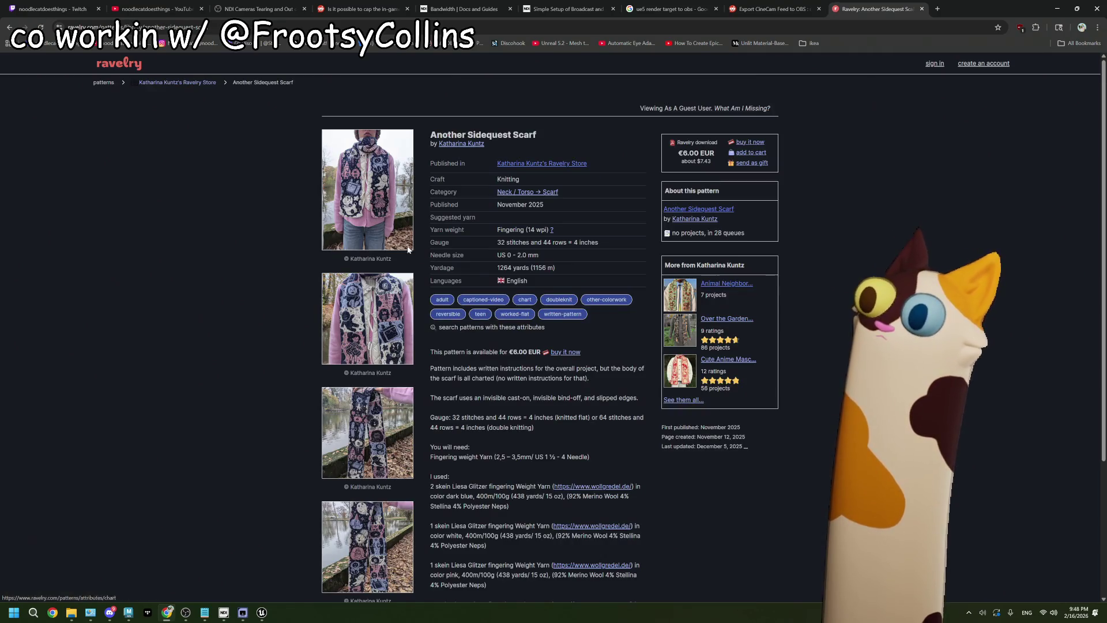
- Enlarge an Another Sidequest Scarf photo and view it full screen
scroll(353, 355, "down", 2)
left_click(354, 355)
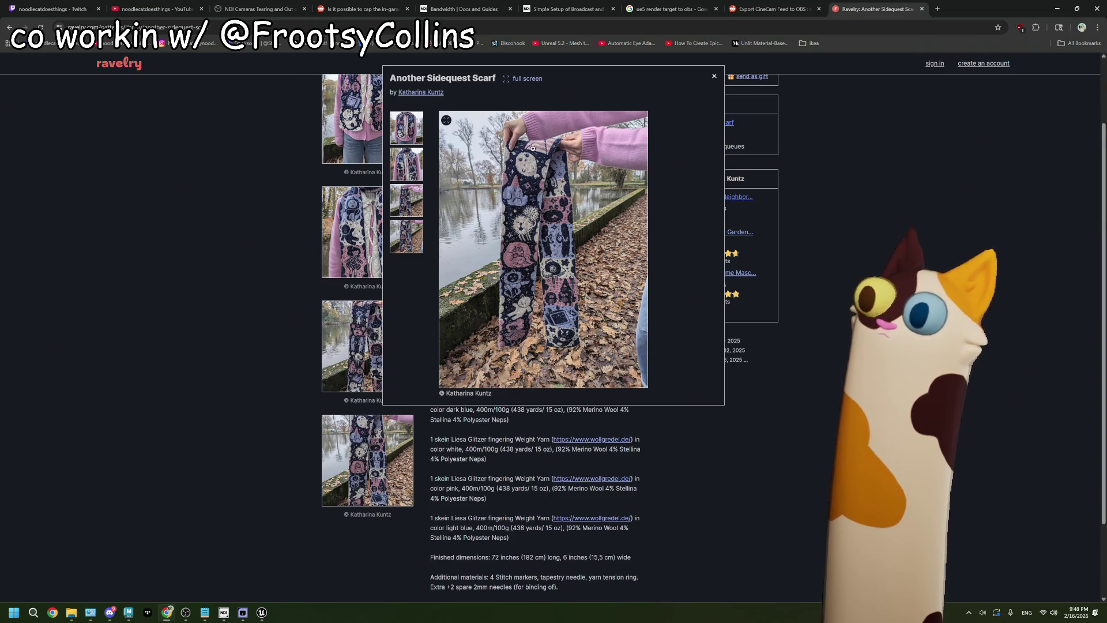
left_click(522, 79)
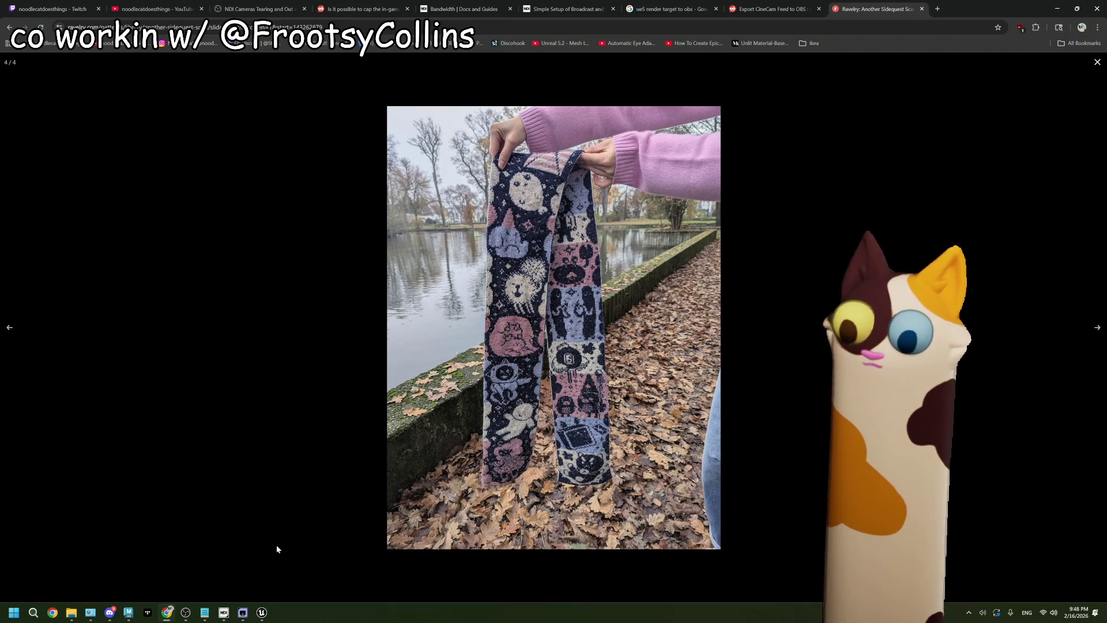
- Switch from the Ravelry slideshow back to the Unreal Editor window
mouse_move(261, 611)
left_click(275, 576)
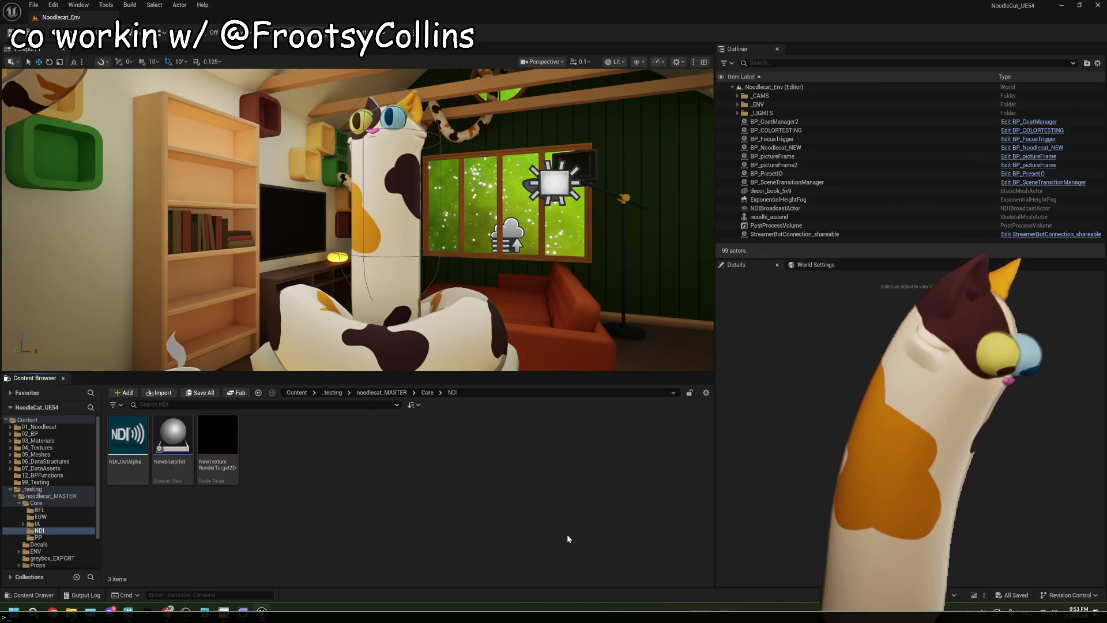
- Run the 'stat faceAR' console command in the Noodlecat level editor
type("stat faceAR")
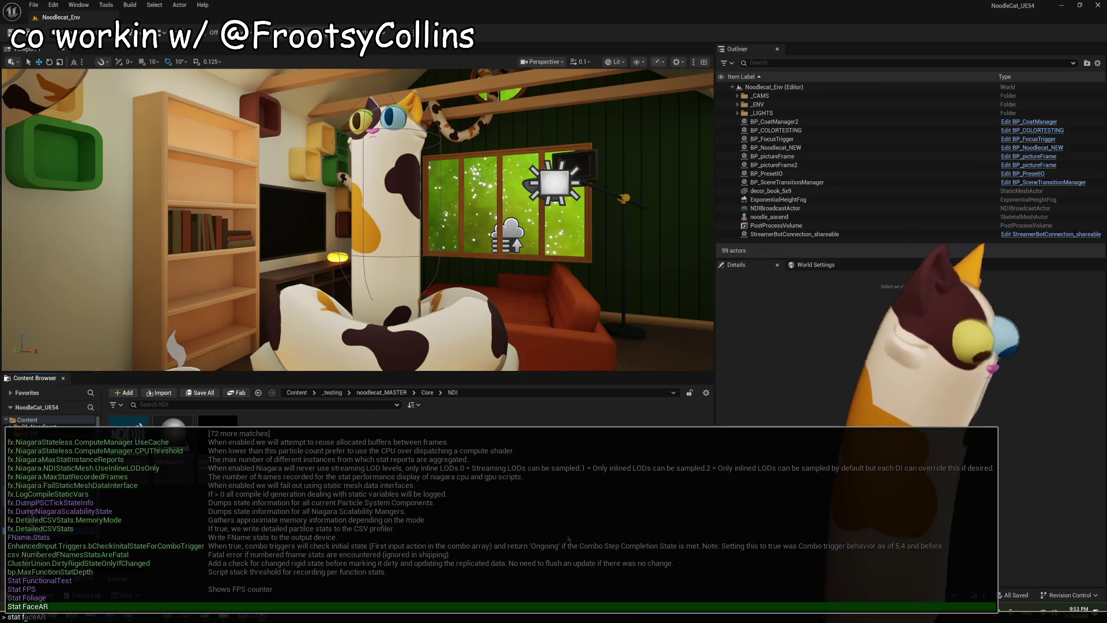
key("Return")
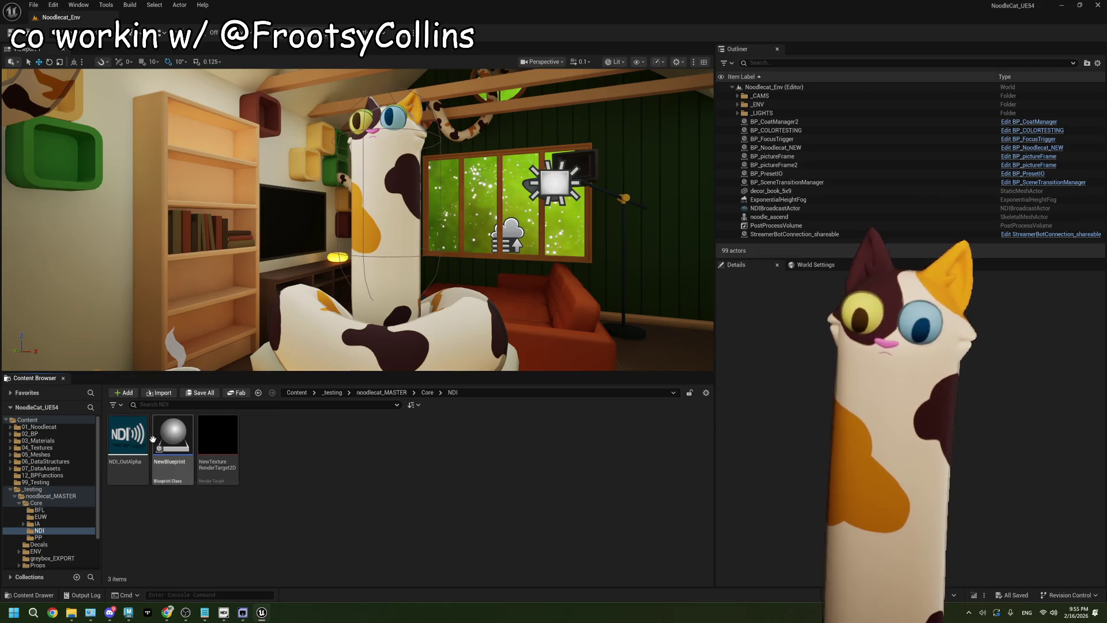
double_click(132, 435)
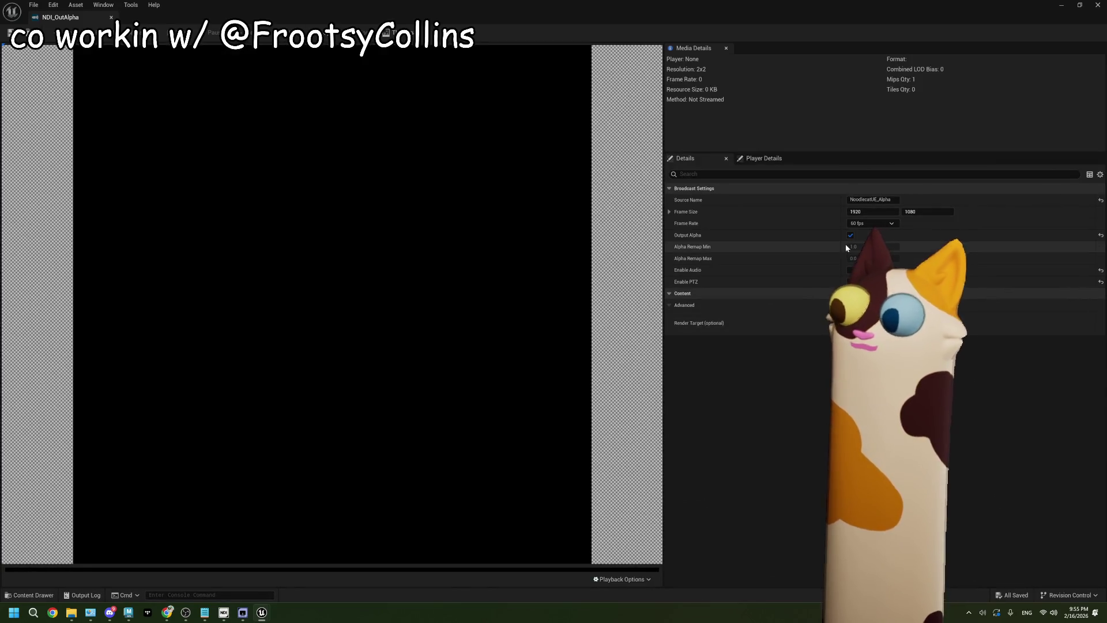
left_click(1098, 5)
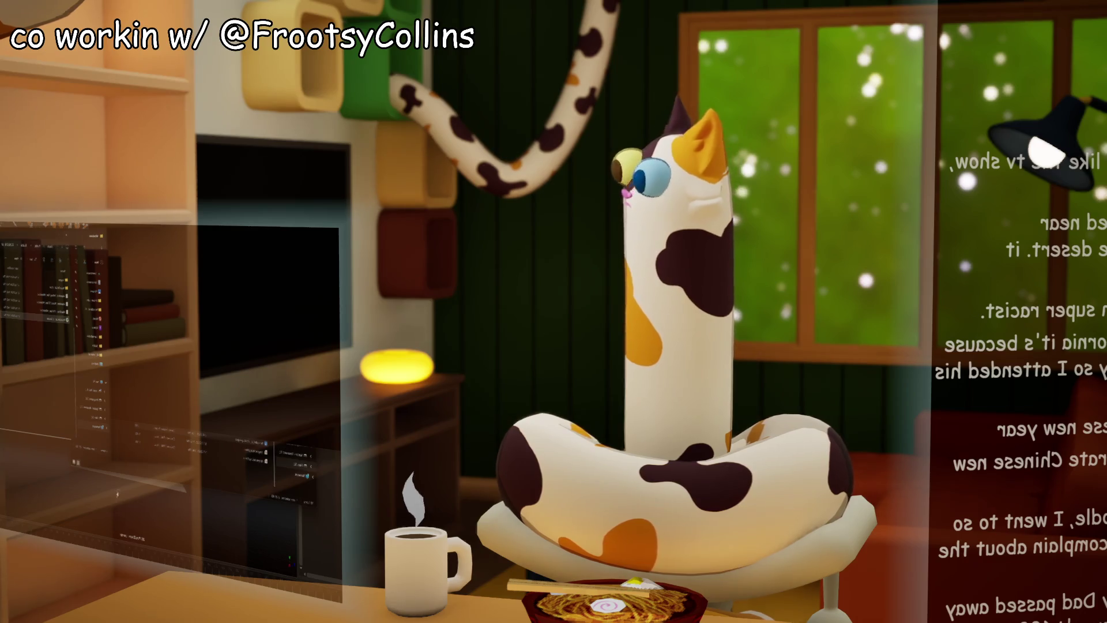
- Bring up the long-cat drawing, then bring the 3D app window to the front
key("Return")
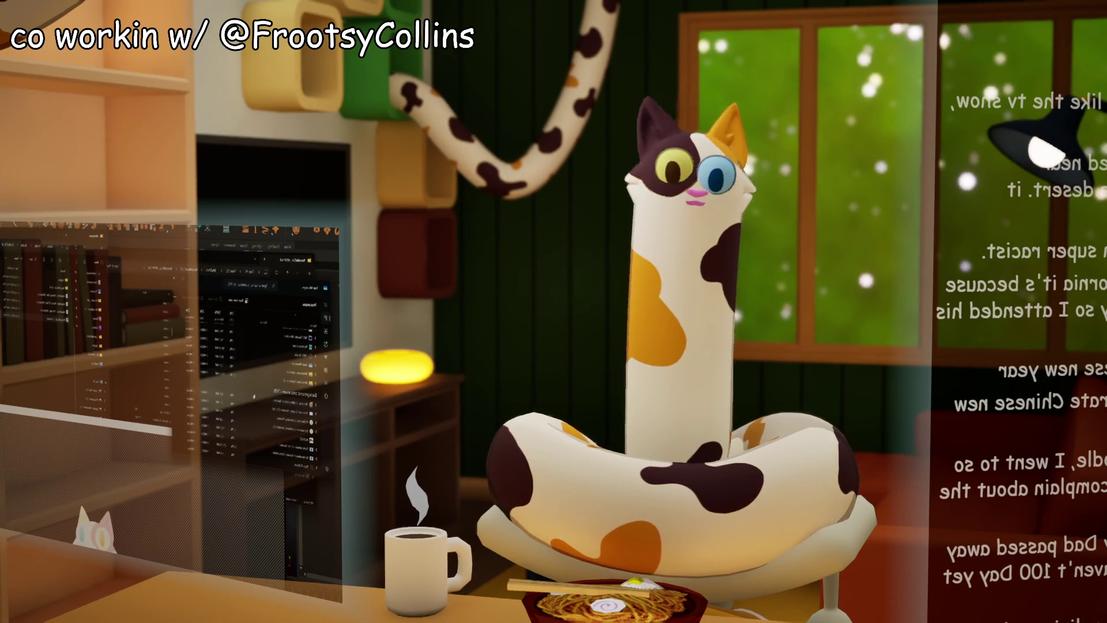
left_click(245, 491)
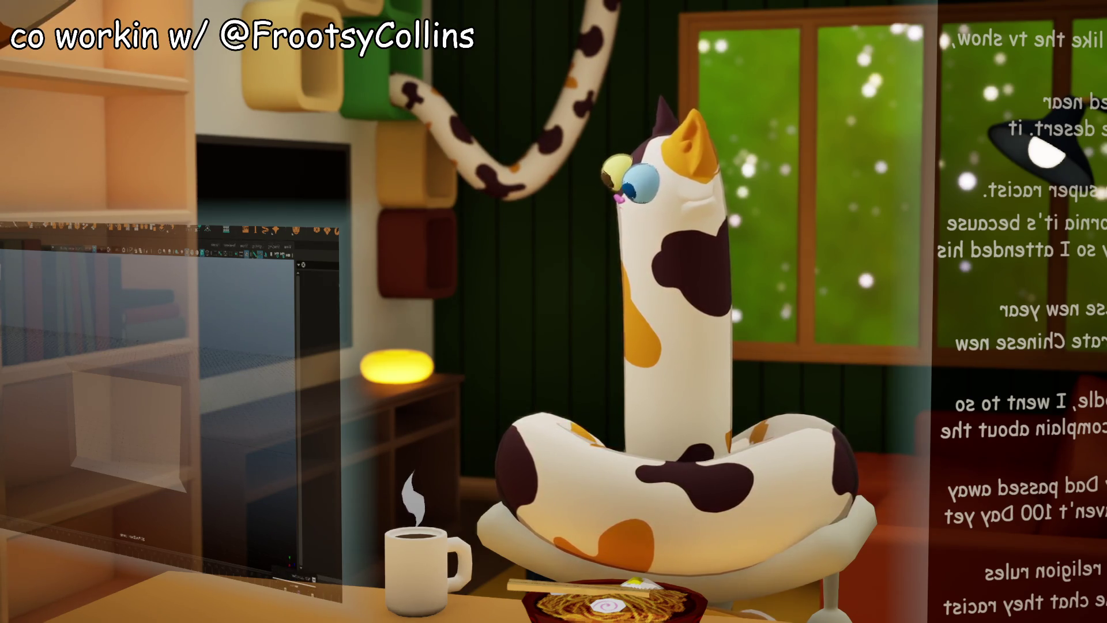
- Close Task Manager and browse File Explorer into deeper project folders
key("ctrl+o")
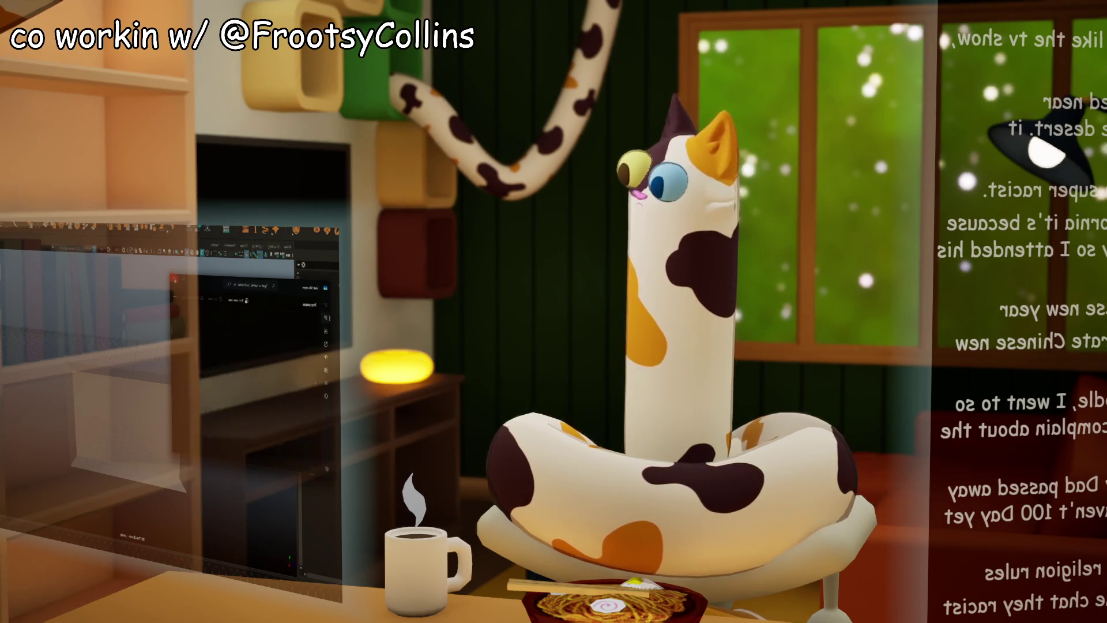
key("alt+F4")
key("alt+F4")
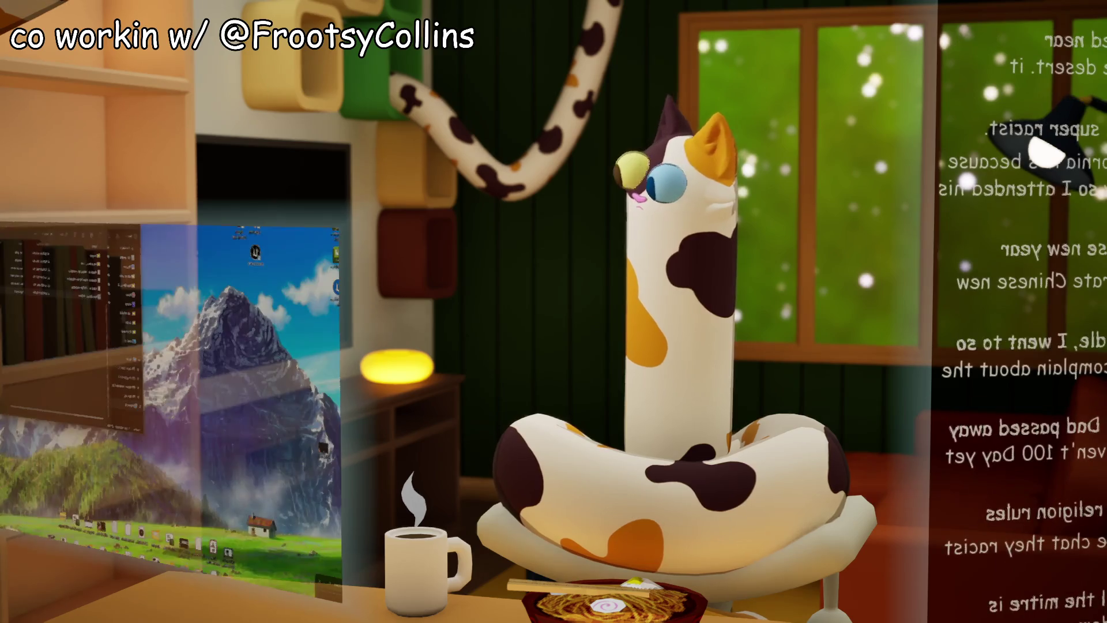
key("super+e")
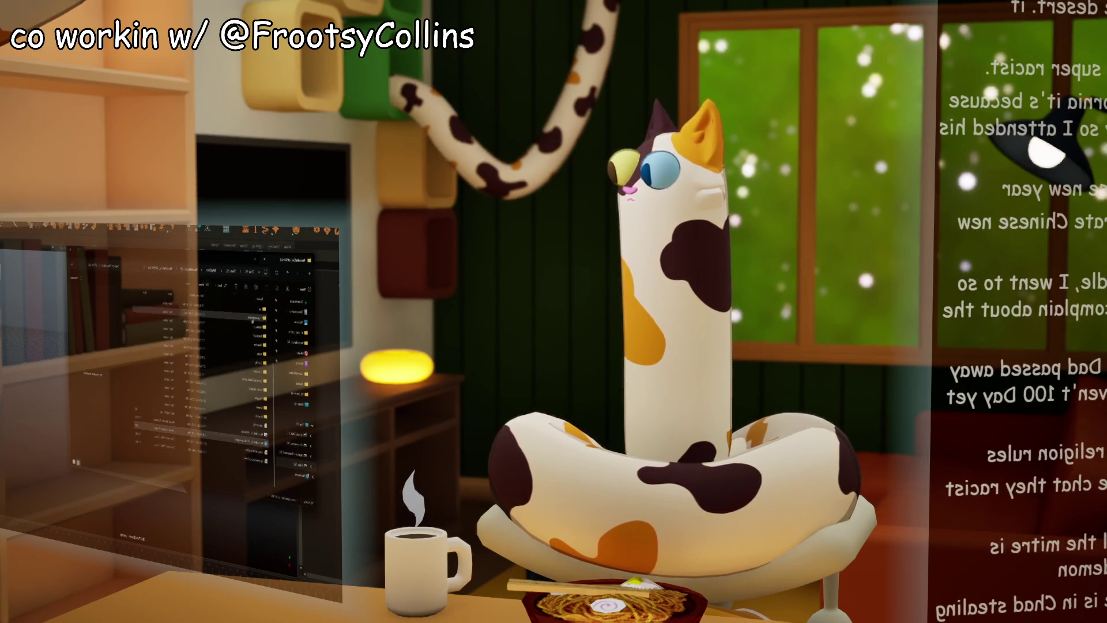
key("Return")
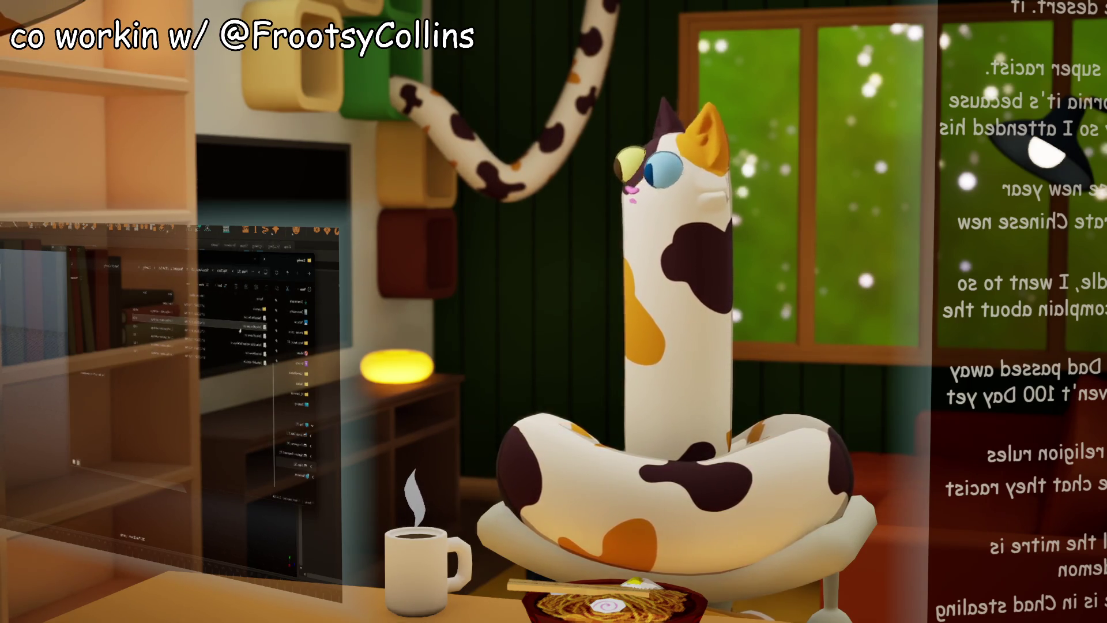
key("Return")
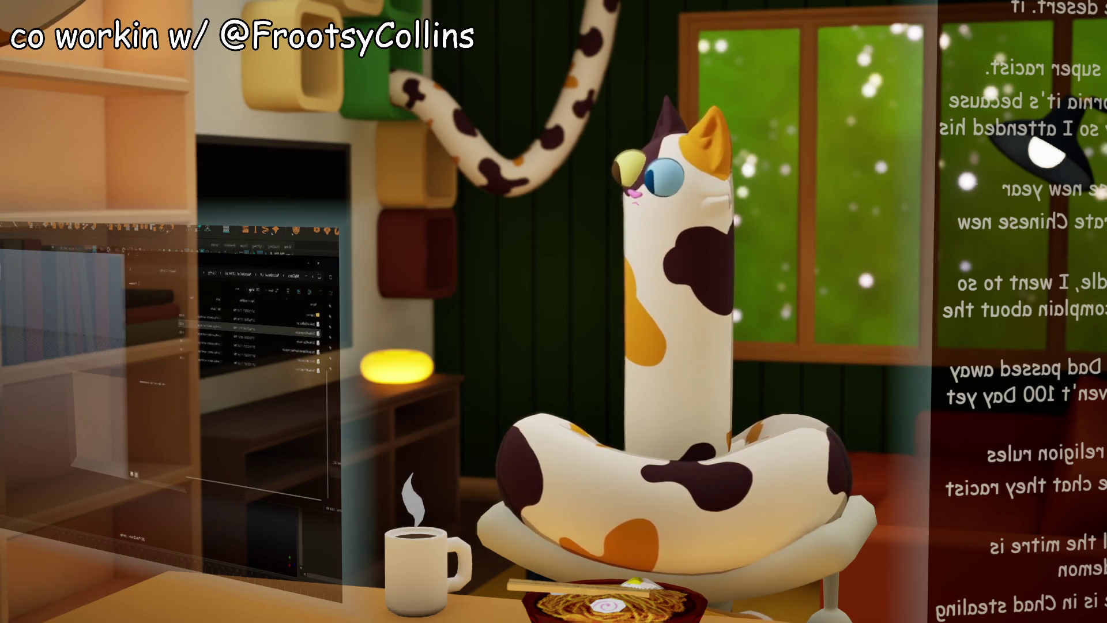
key("Return")
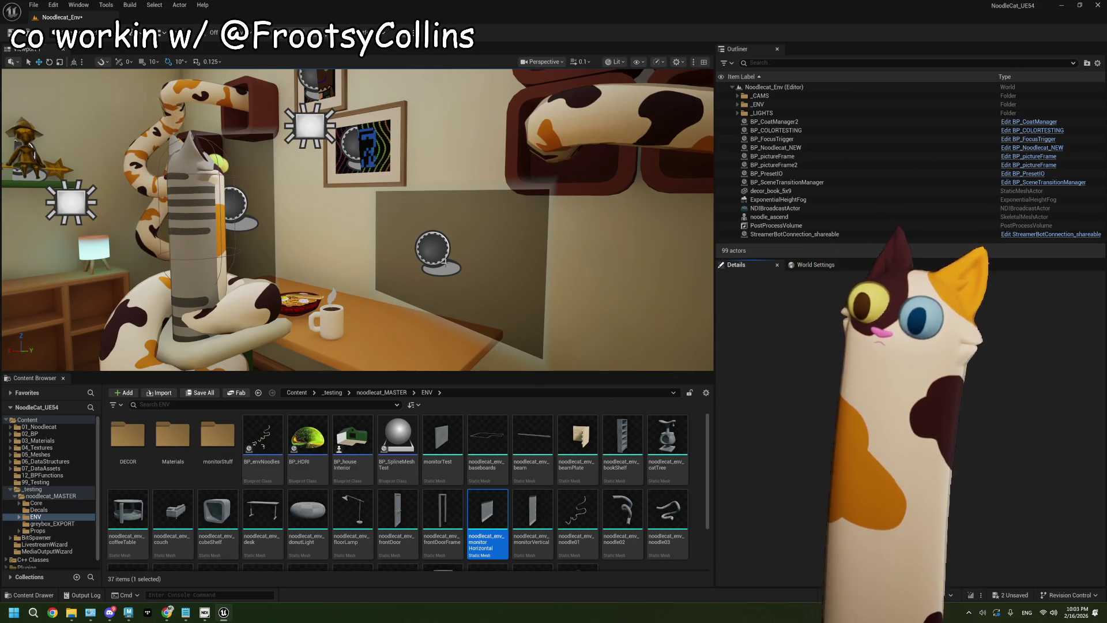
mouse_move(357, 231)
left_mouse_down()
mouse_move(288, 231)
mouse_move(352, 231)
mouse_move(306, 230)
mouse_move(288, 204)
mouse_move(277, 225)
mouse_move(237, 231)
left_mouse_up()
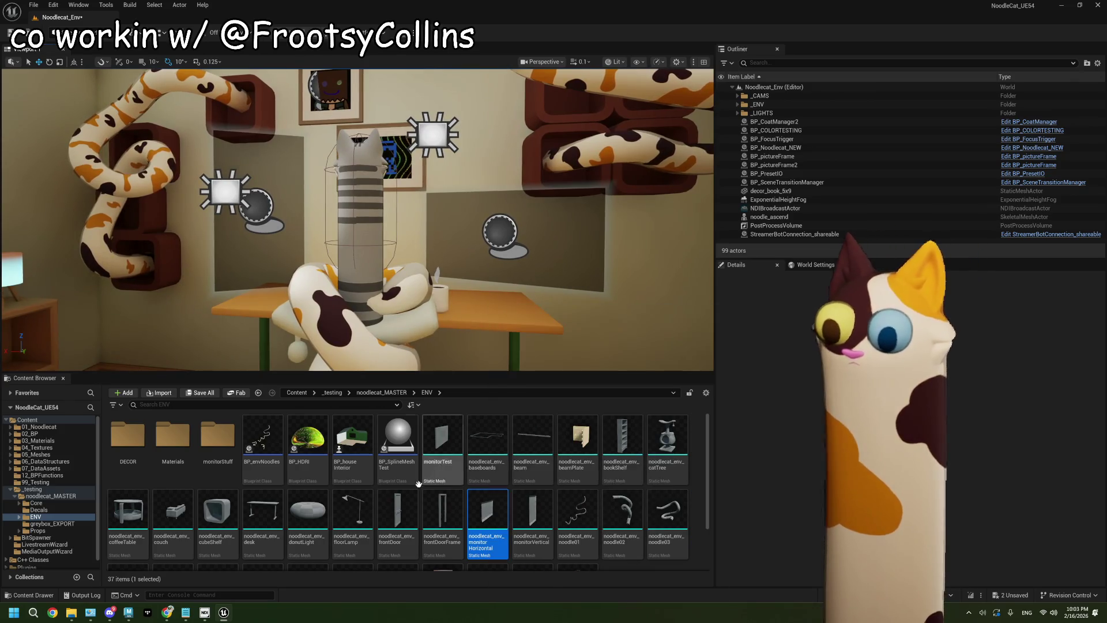
left_click(381, 392)
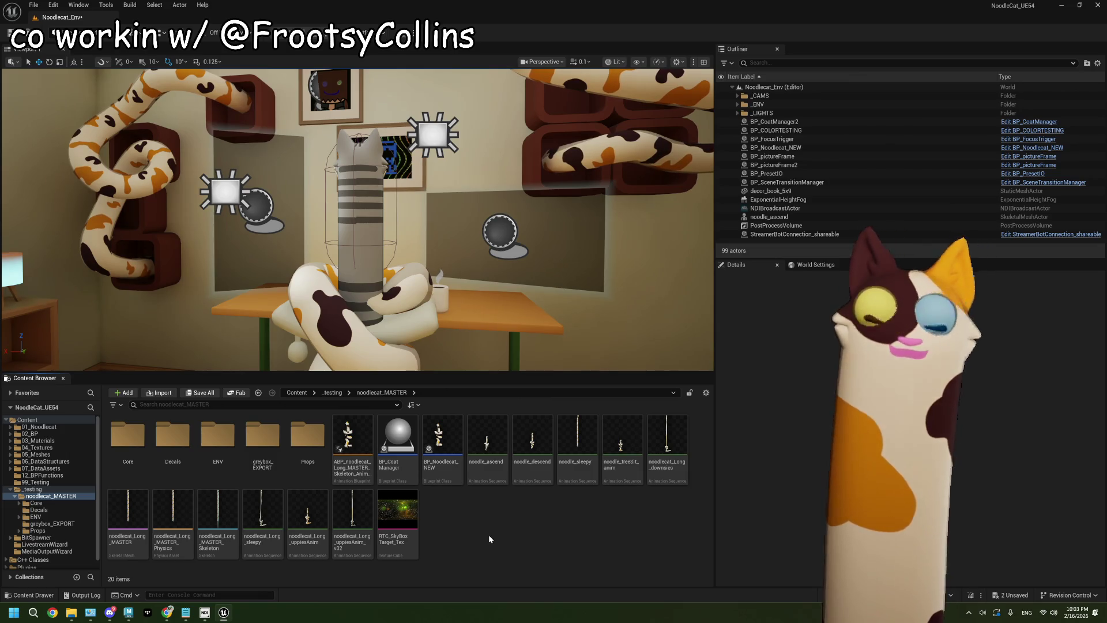
mouse_move(272, 490)
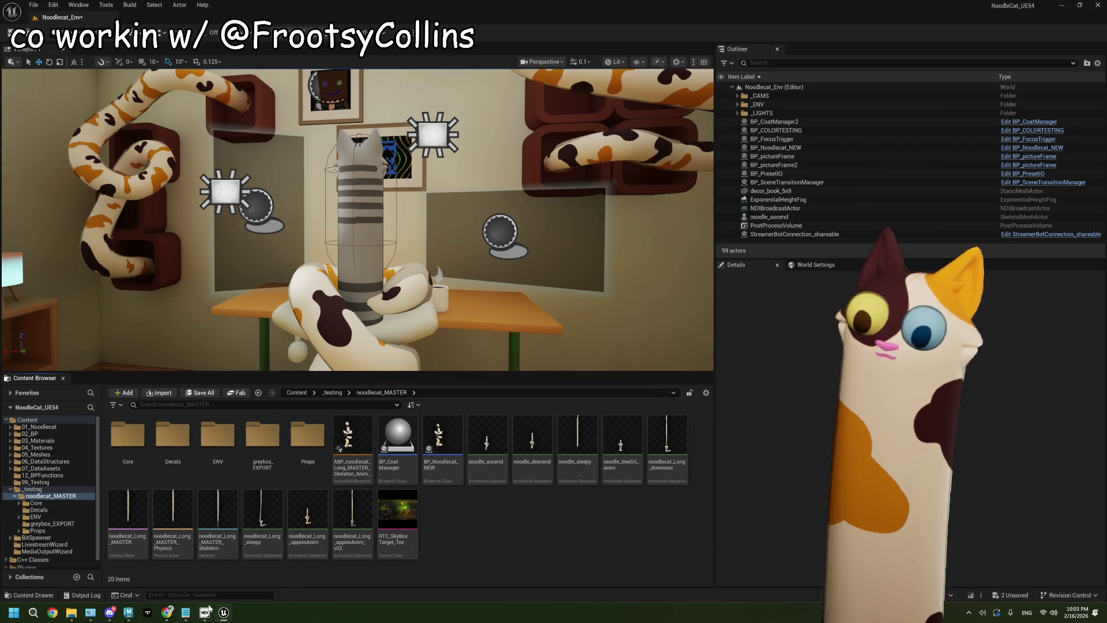
- Review the ThePlan.txt misc stuff tasks in Notepad, moved to the left, then return to Unreal
left_click(187, 617)
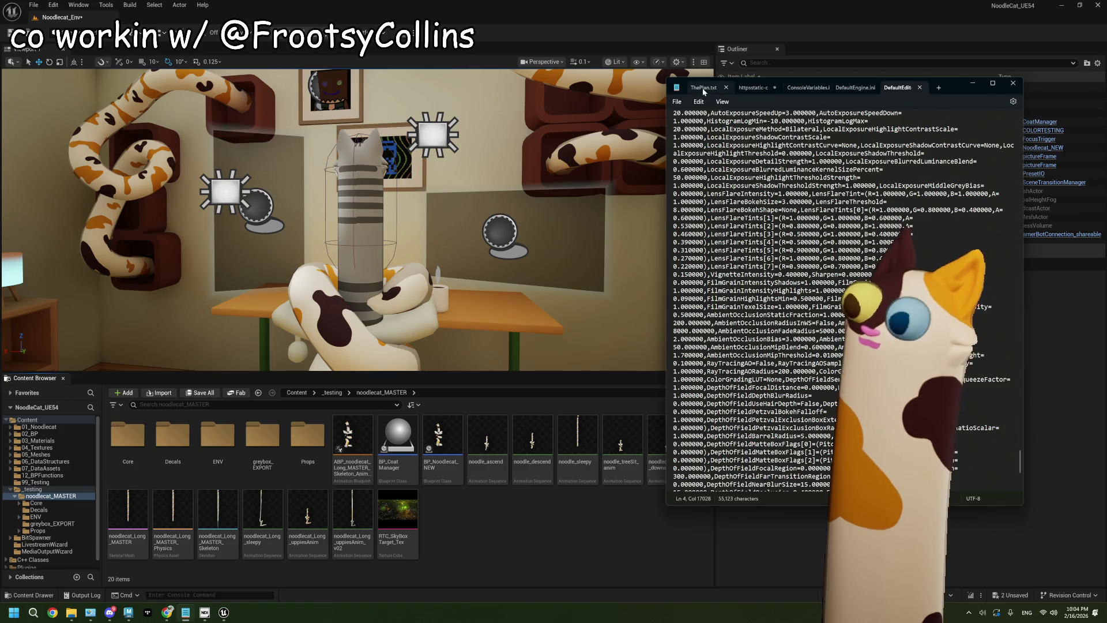
left_click(702, 88)
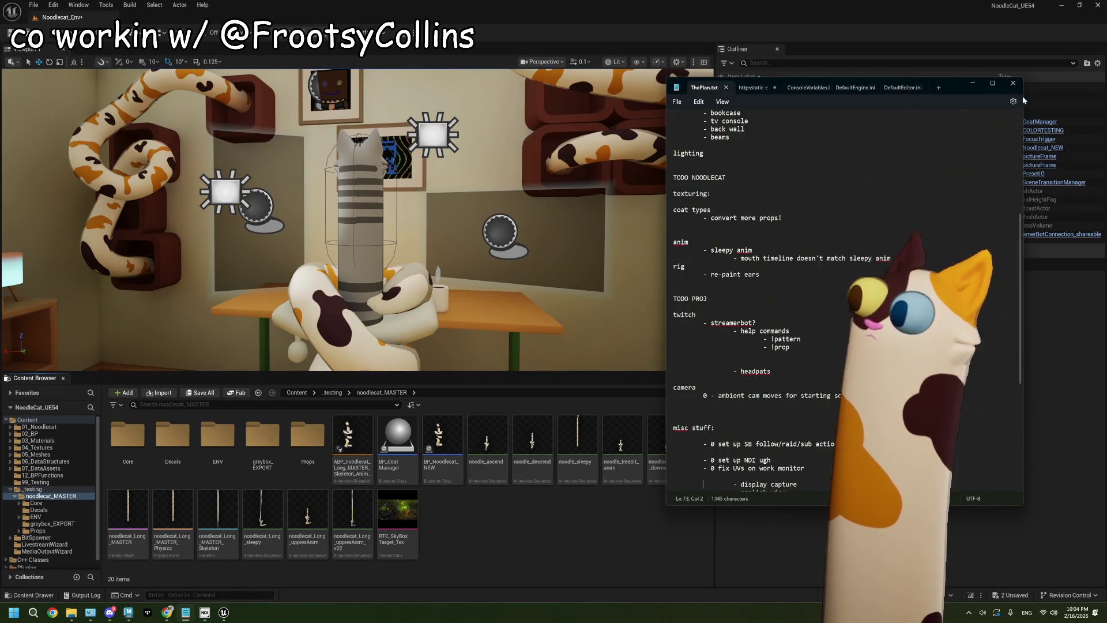
mouse_move(955, 88)
left_mouse_down()
mouse_move(315, 107)
mouse_move(328, 116)
left_mouse_up()
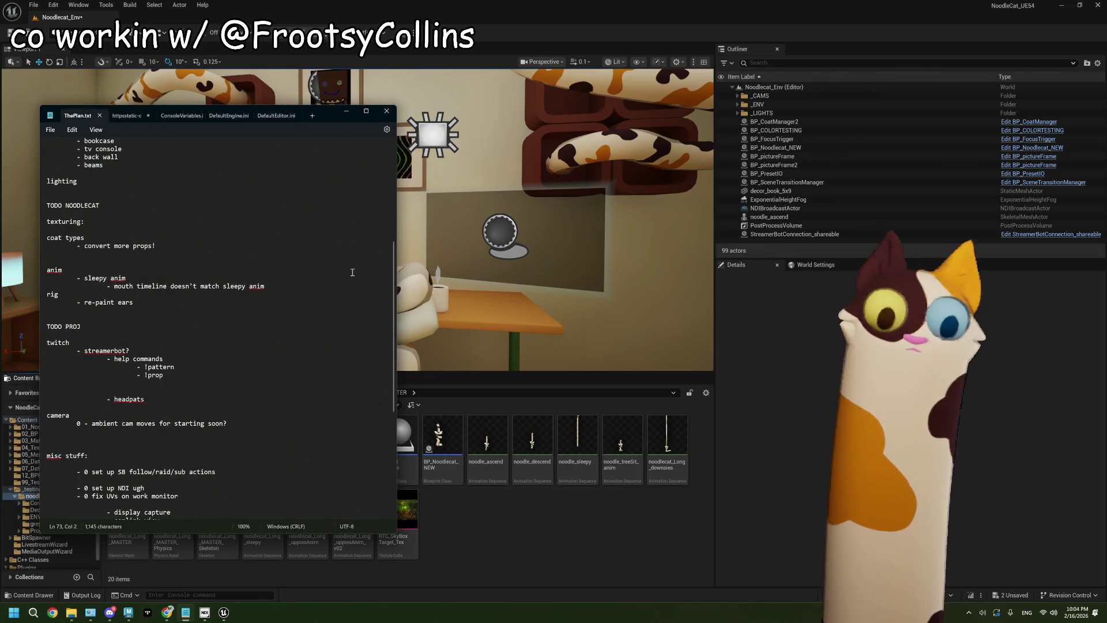
scroll(280, 384, "down", 6)
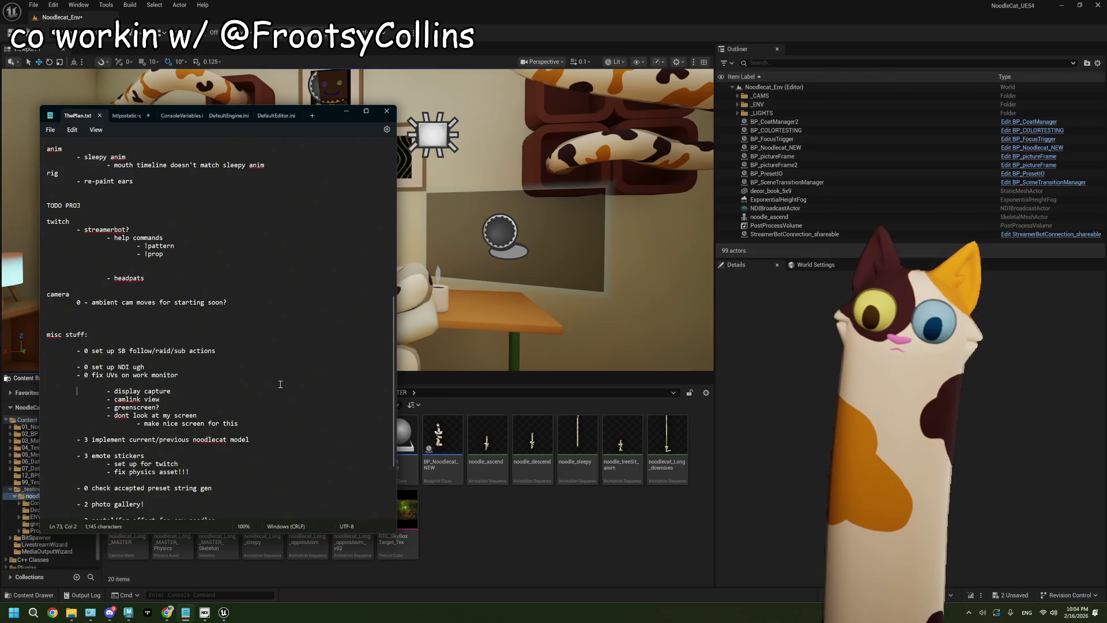
scroll(280, 384, "down", 3)
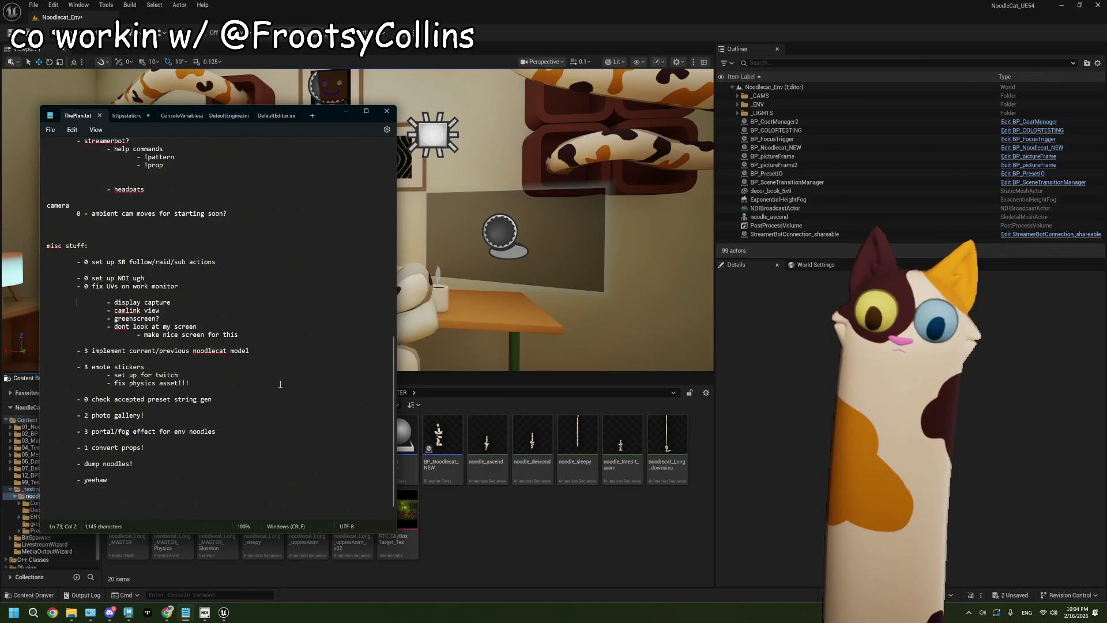
scroll(280, 384, "down", 1)
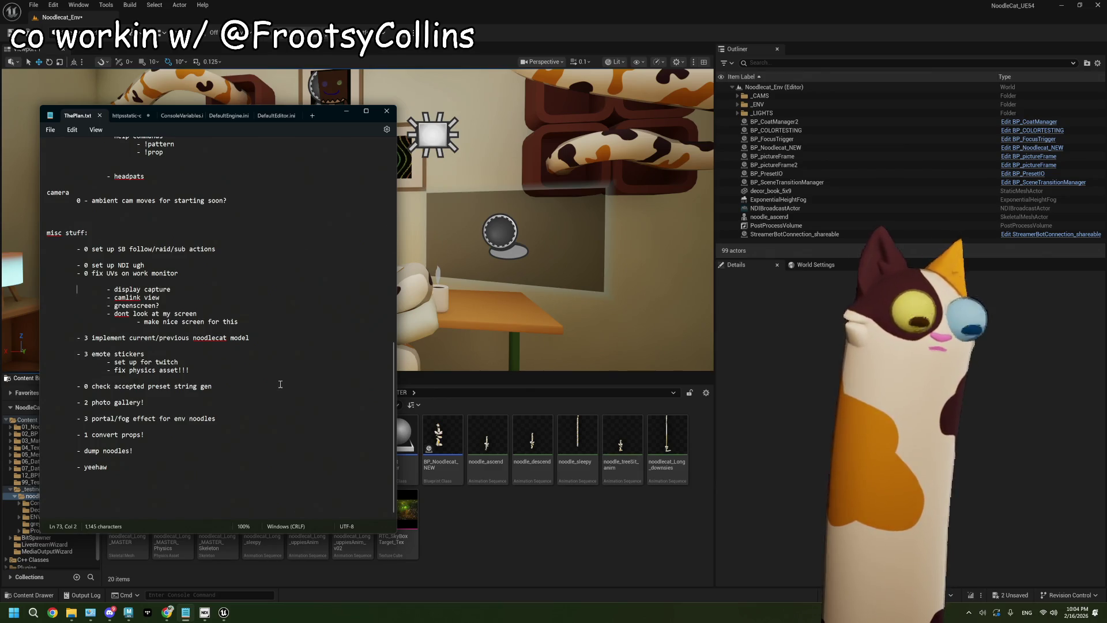
left_click(473, 489)
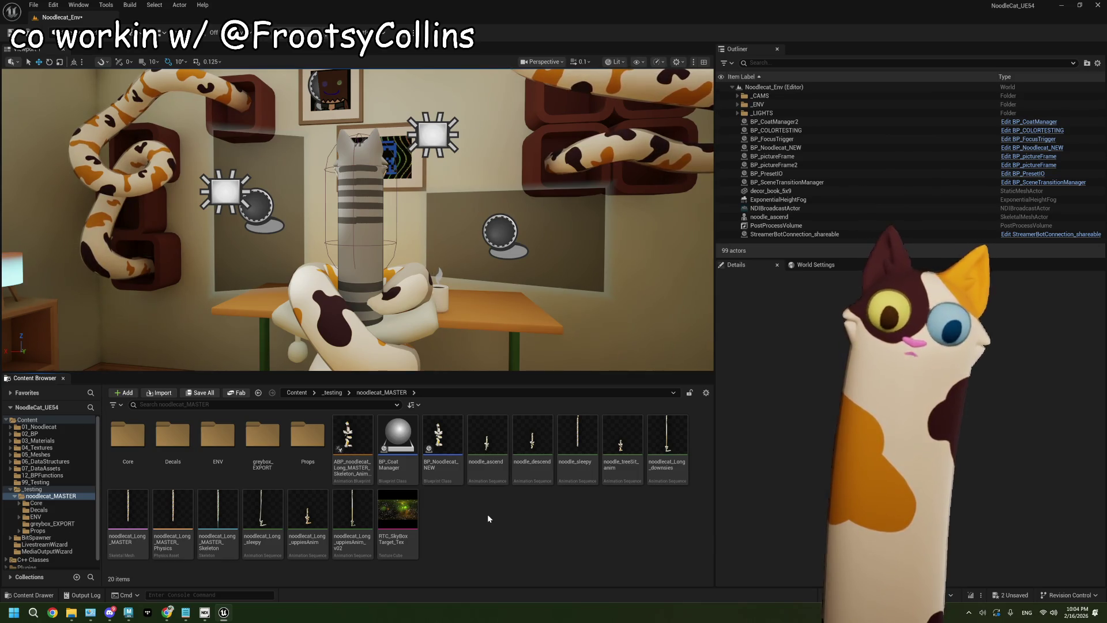
- Fly the viewport camera to frame the striped cat sculpture beside the desk
left_click_drag(357, 219, 323, 227)
mouse_move(416, 305)
left_mouse_down()
mouse_move(431, 306)
mouse_move(432, 279)
mouse_move(343, 279)
mouse_move(401, 276)
left_mouse_up()
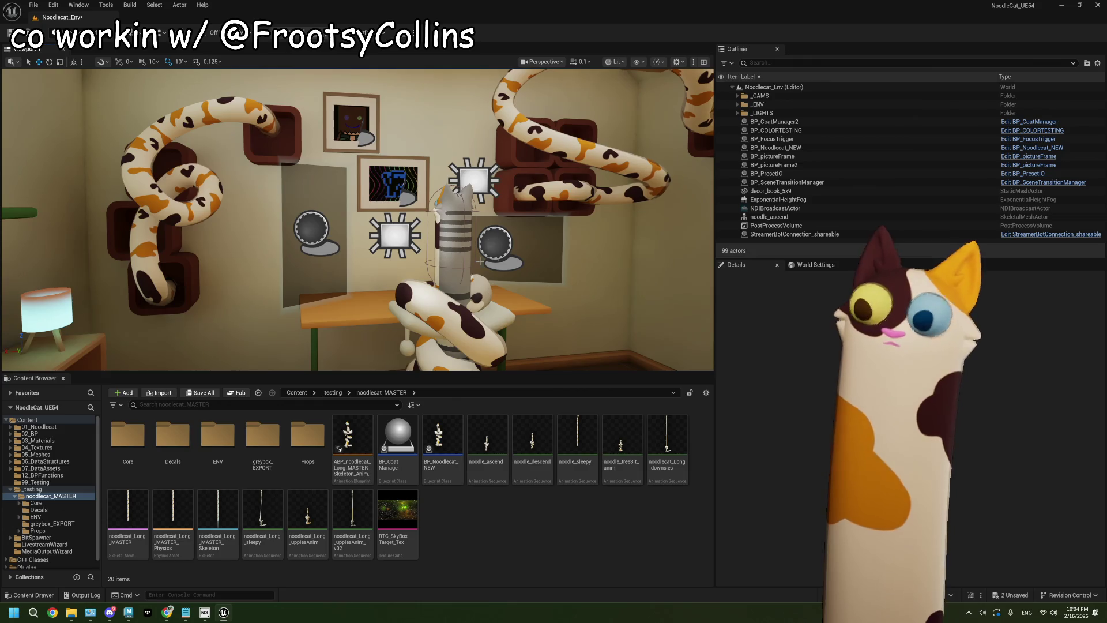
left_click_drag(480, 261, 474, 261)
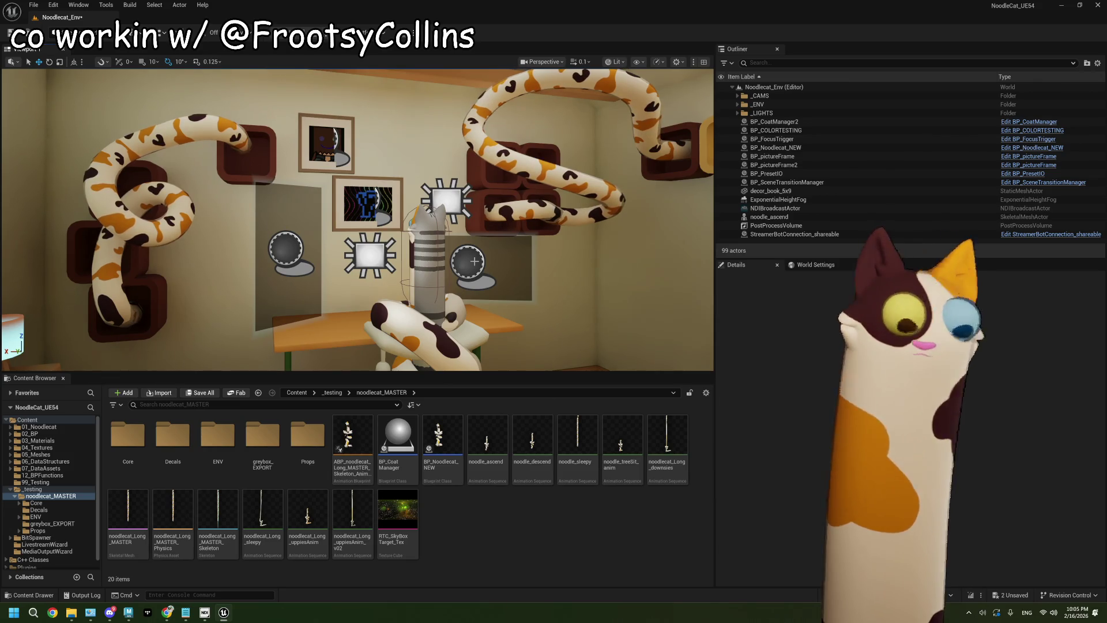
key("d")
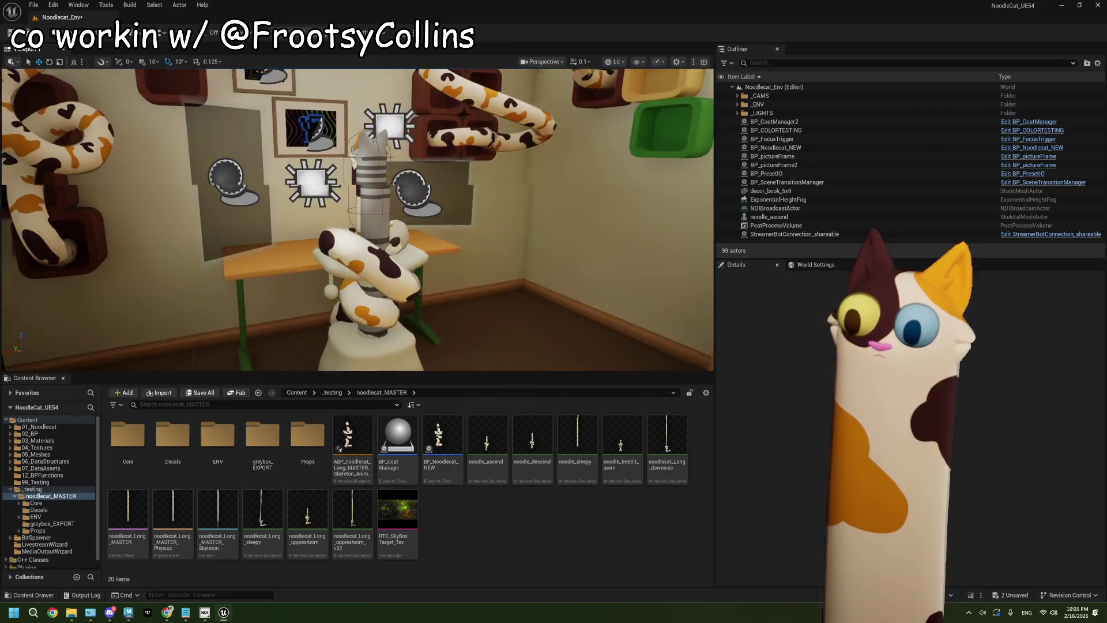
- Bring up the ThePlan.txt notes, select the check accepted preset task line, and return to the editor
left_click(185, 612)
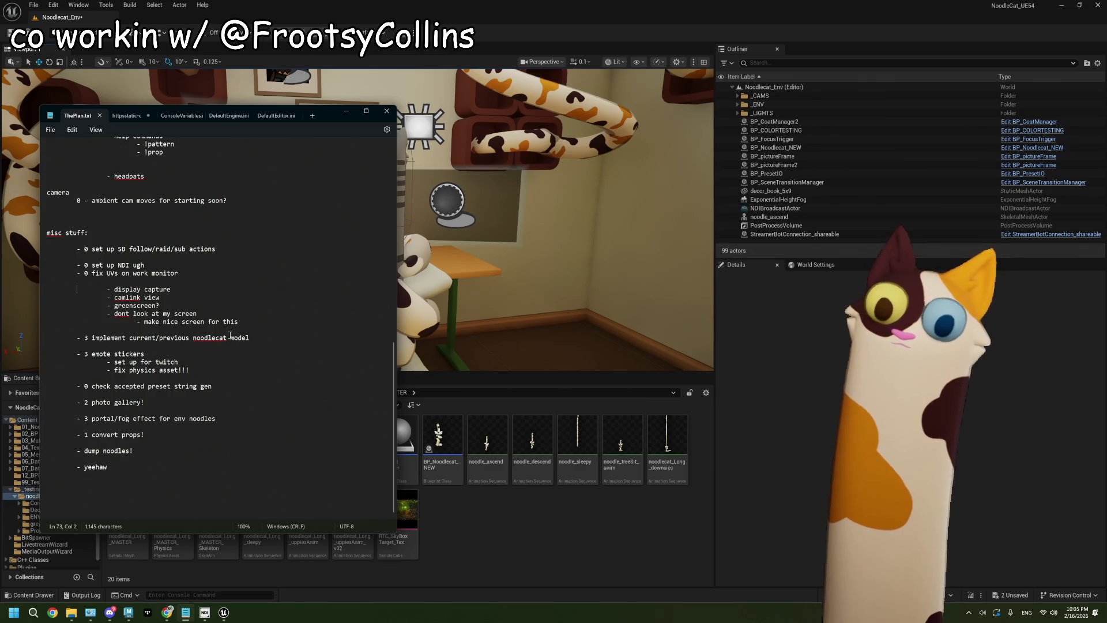
left_click(146, 387)
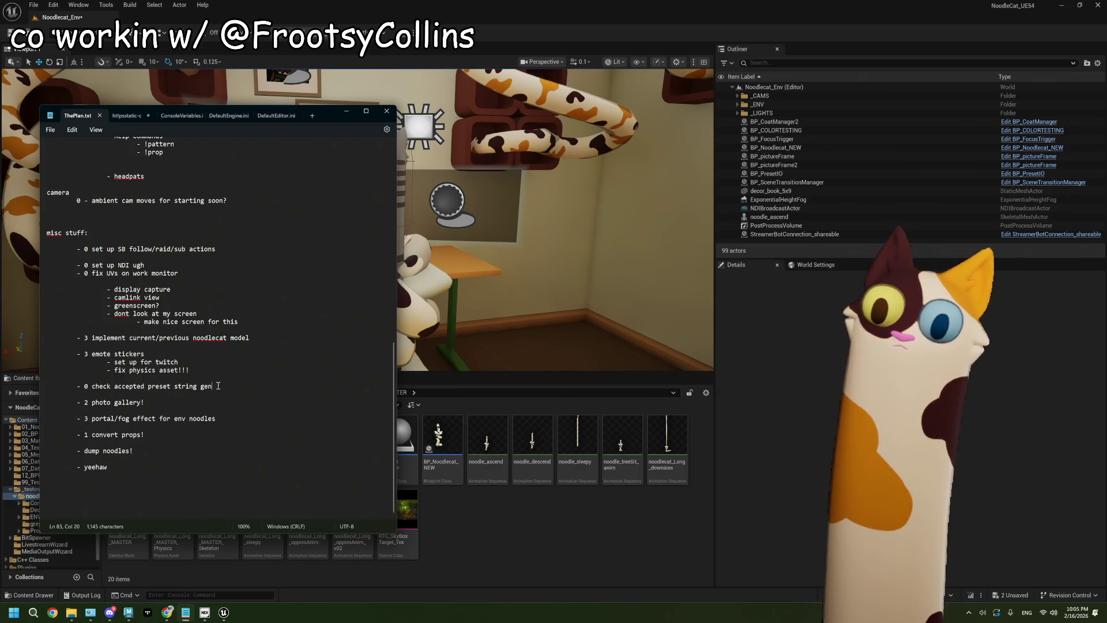
left_click_drag(218, 385, 79, 386)
key("alt+Tab")
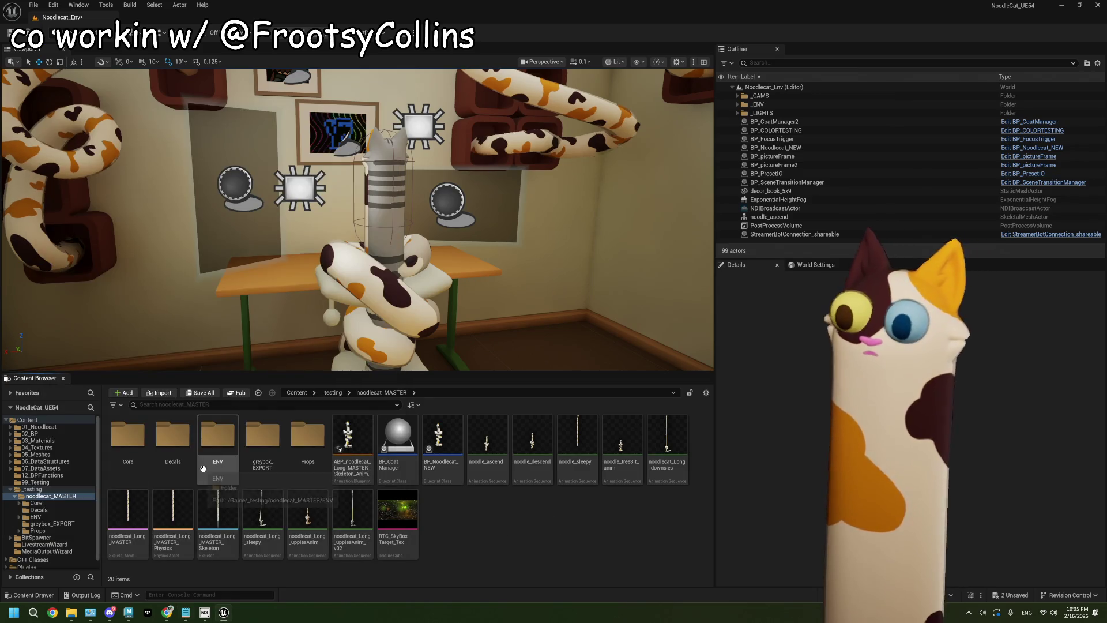
- Open the BP_CoatManager blueprint and pan to the Get Assets by Path nodes, resizing the Details panel
double_click(394, 441)
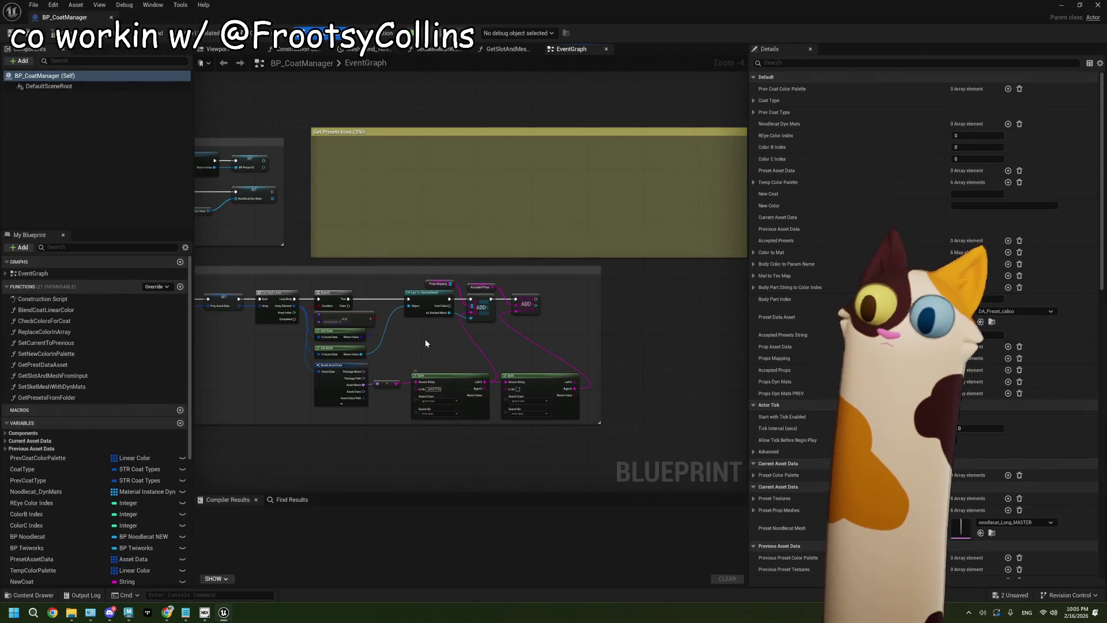
scroll(351, 211, "up", 2)
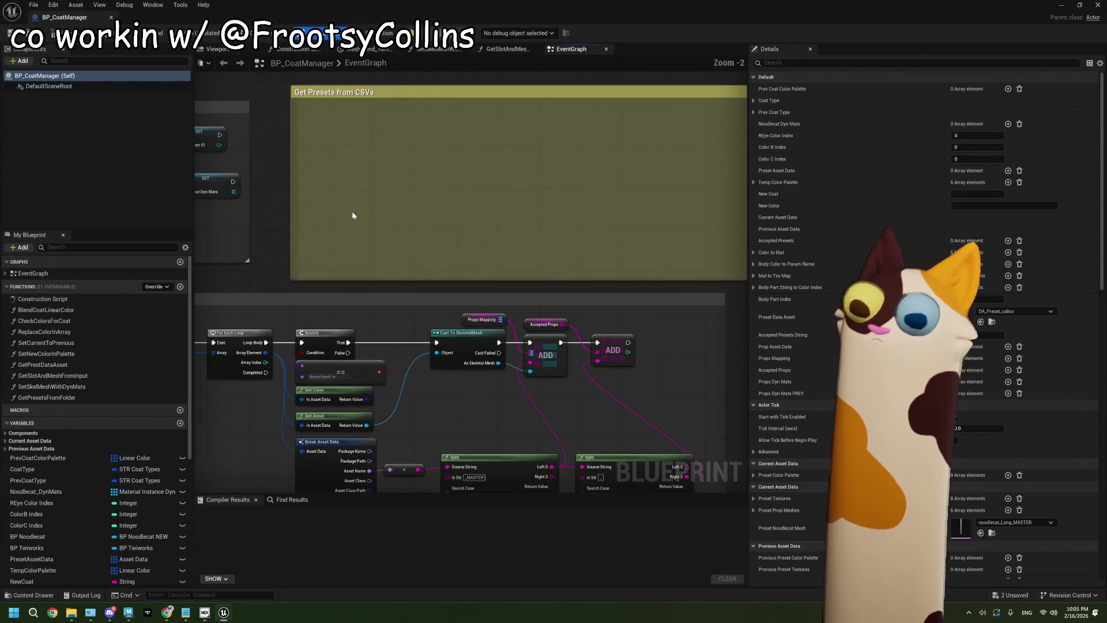
scroll(352, 215, "down", 1)
scroll(353, 215, "up", 1)
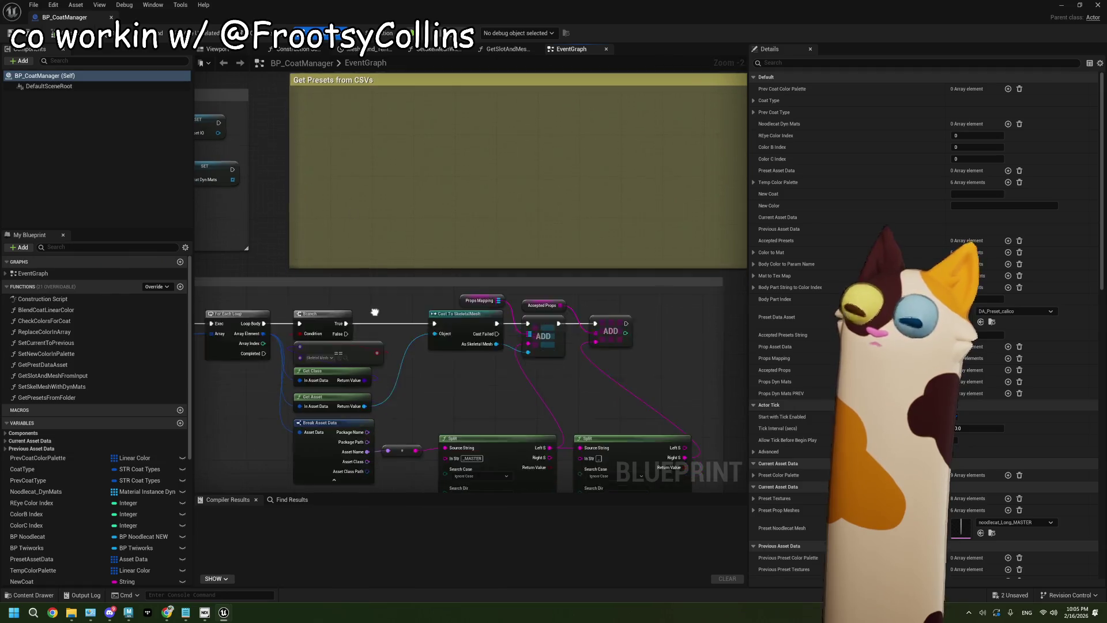
mouse_move(375, 312)
left_mouse_down()
mouse_move(354, 240)
mouse_move(508, 297)
mouse_move(566, 272)
mouse_move(396, 316)
mouse_move(518, 305)
mouse_move(490, 305)
left_mouse_up()
mouse_move(750, 248)
left_mouse_down()
mouse_move(949, 249)
mouse_move(883, 249)
left_mouse_up()
scroll(375, 267, "down", 2)
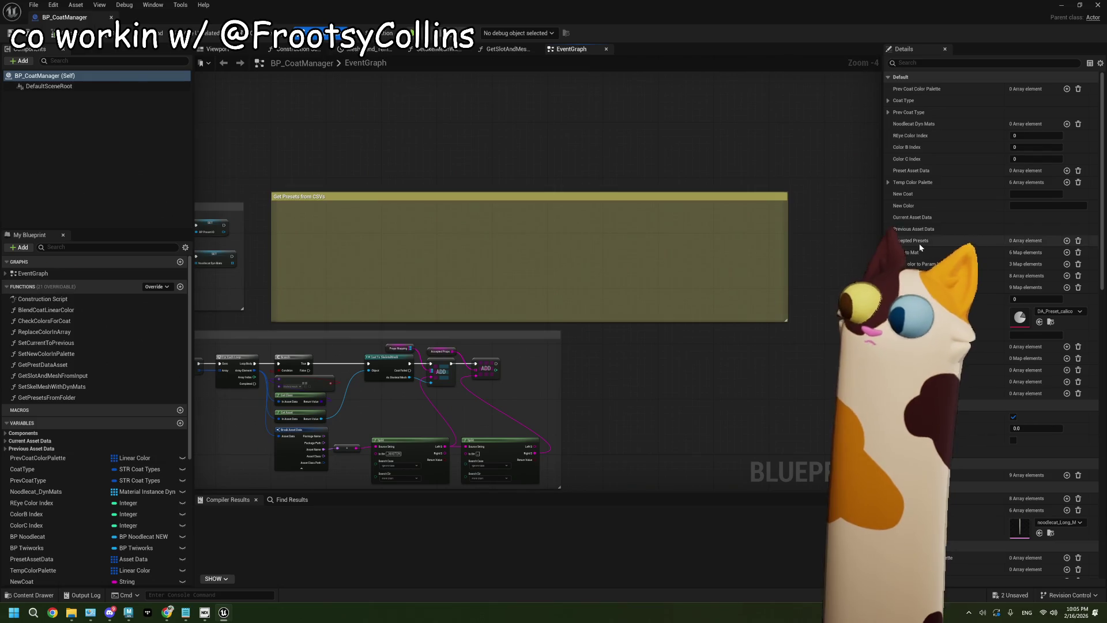
left_click_drag(883, 248, 814, 248)
scroll(341, 265, "up", 2)
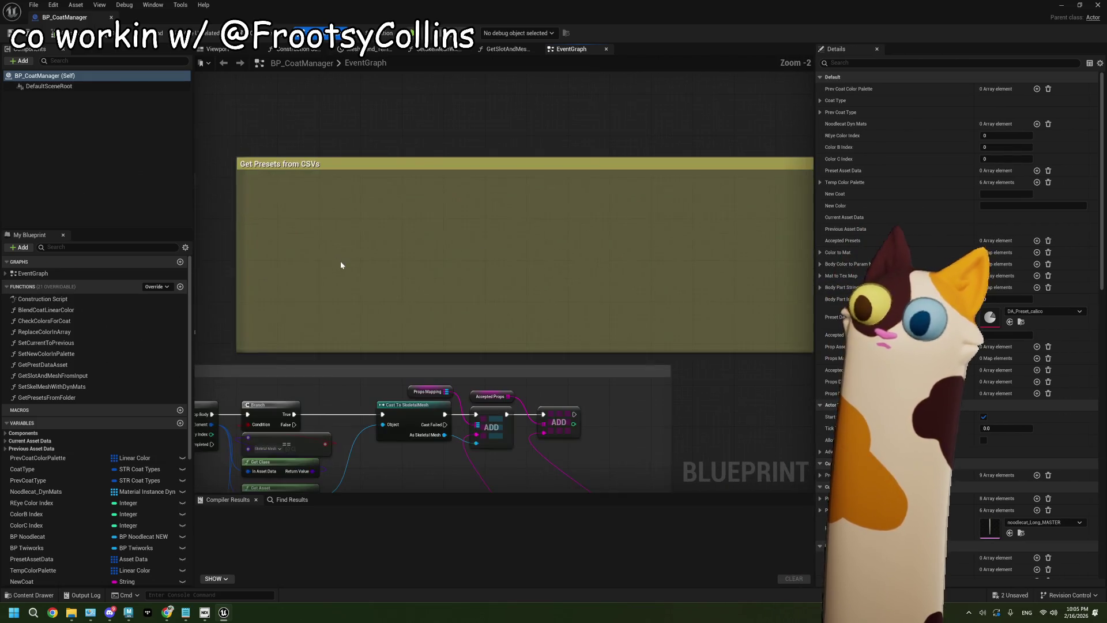
- Survey the event graph from the Get Presets from CSVs comment to the BeginPlay sequence nodes
left_click_drag(341, 264, 465, 252)
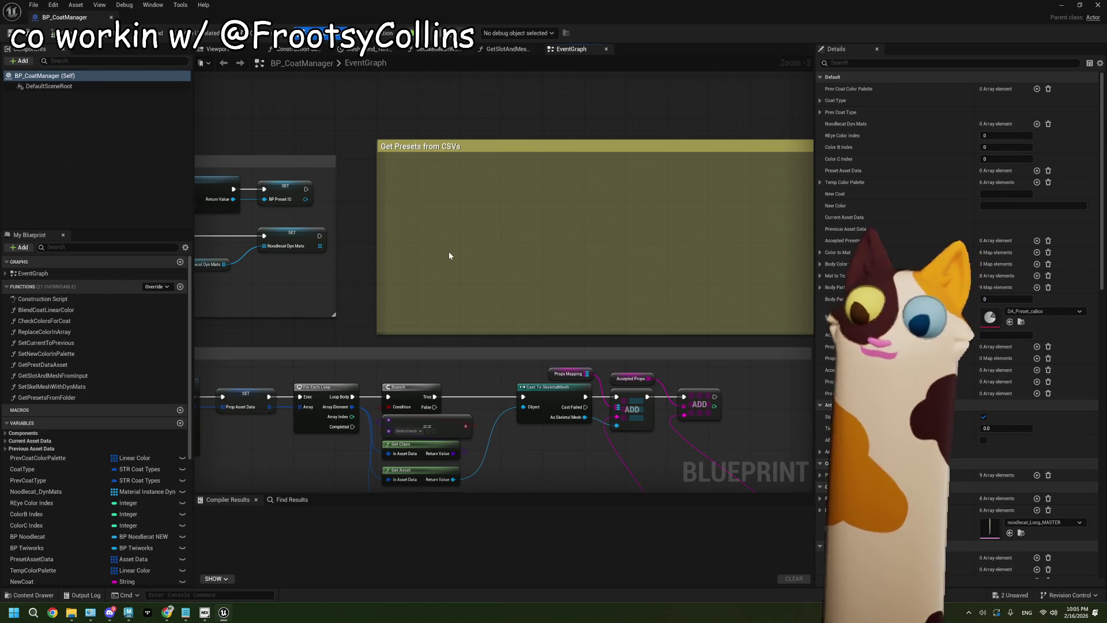
scroll(450, 255, "down", 2)
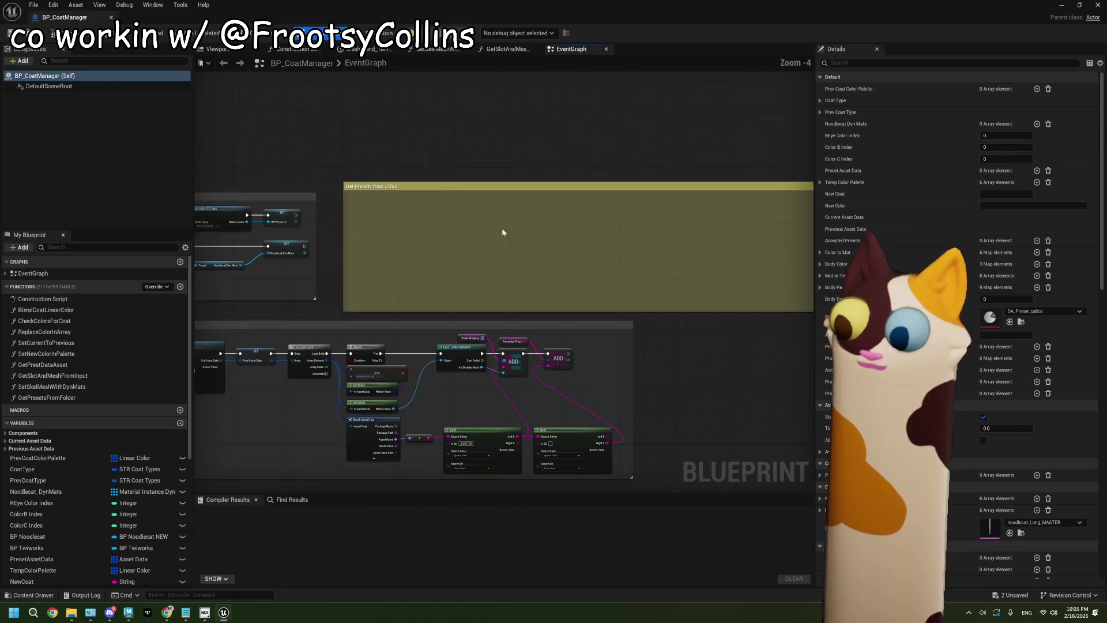
mouse_move(503, 232)
left_mouse_down()
mouse_move(415, 232)
mouse_move(427, 274)
mouse_move(564, 259)
left_mouse_up()
scroll(445, 247, "up", 4)
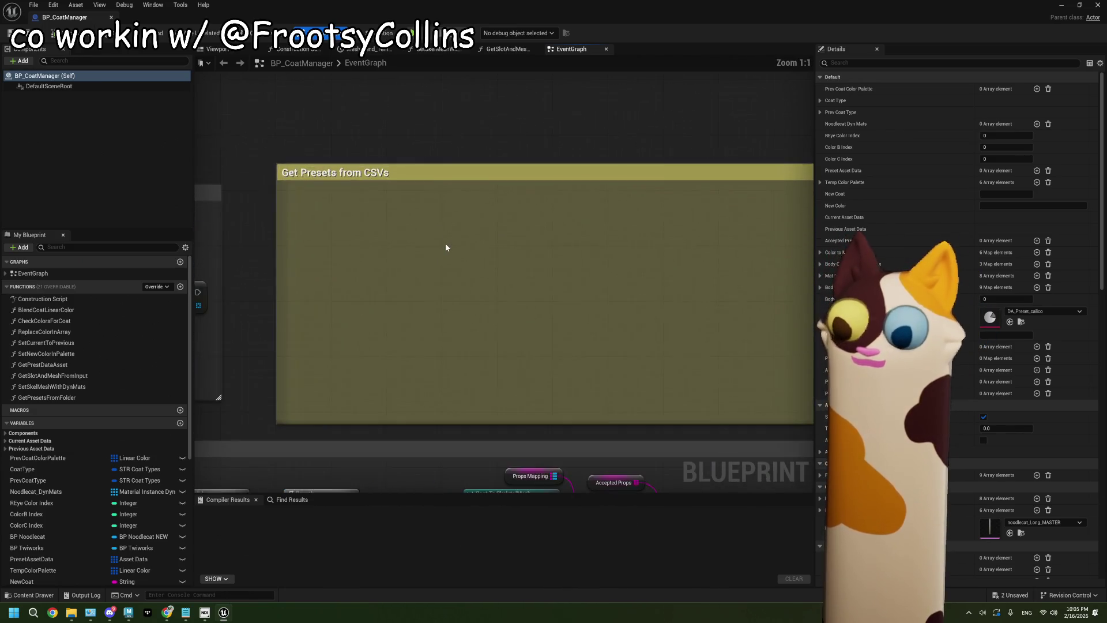
scroll(445, 247, "down", 4)
left_click_drag(417, 284, 450, 284)
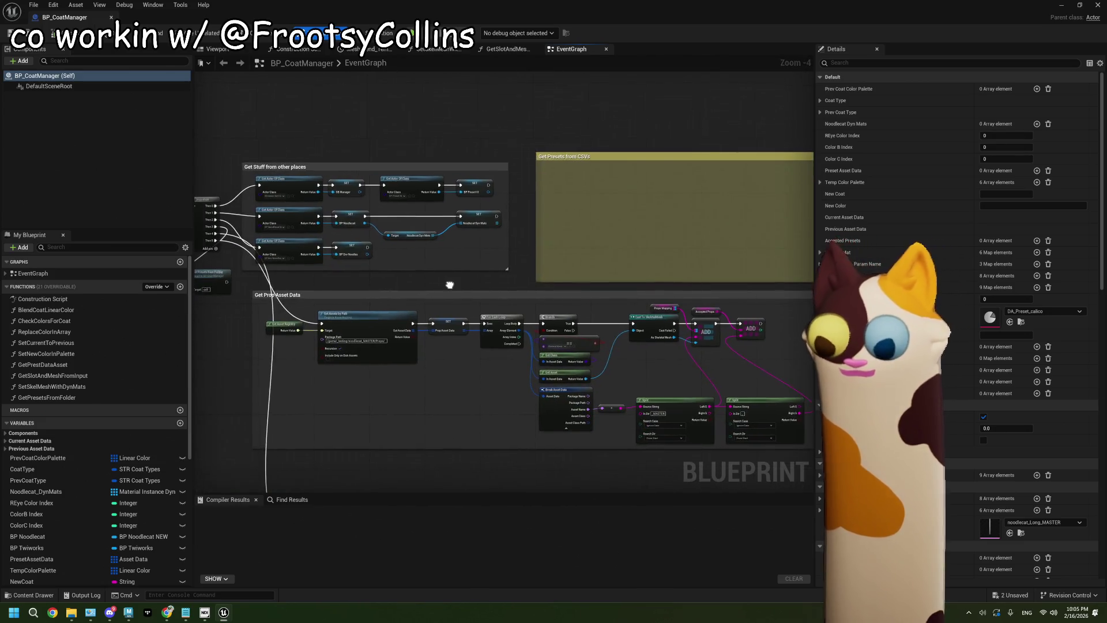
left_click_drag(338, 333, 430, 315)
scroll(310, 280, "up", 1)
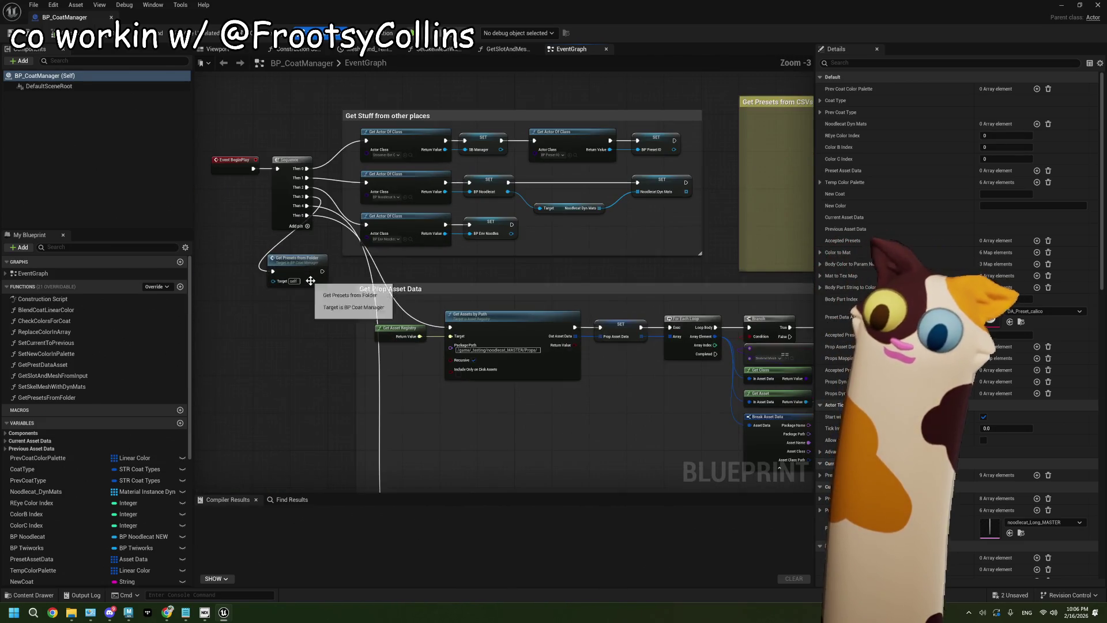
scroll(306, 300, "up", 1)
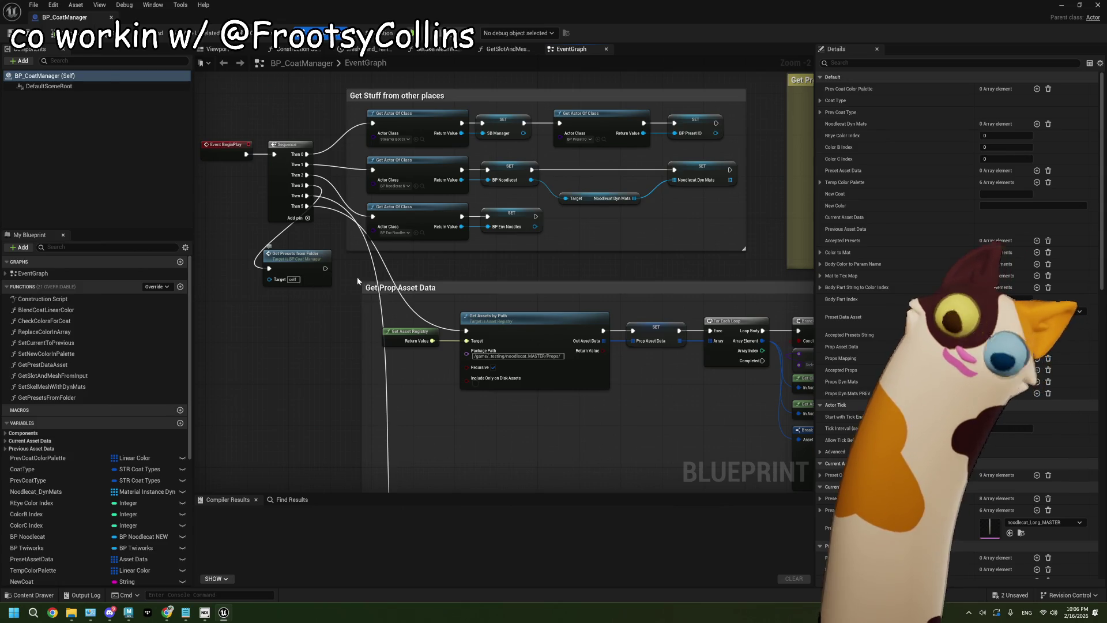
- Select and deselect the Get Presets from CSVs comment, then minimize the Blueprint editor
mouse_move(810, 185)
left_mouse_down()
mouse_move(653, 224)
mouse_move(453, 228)
left_mouse_up()
left_click(439, 138)
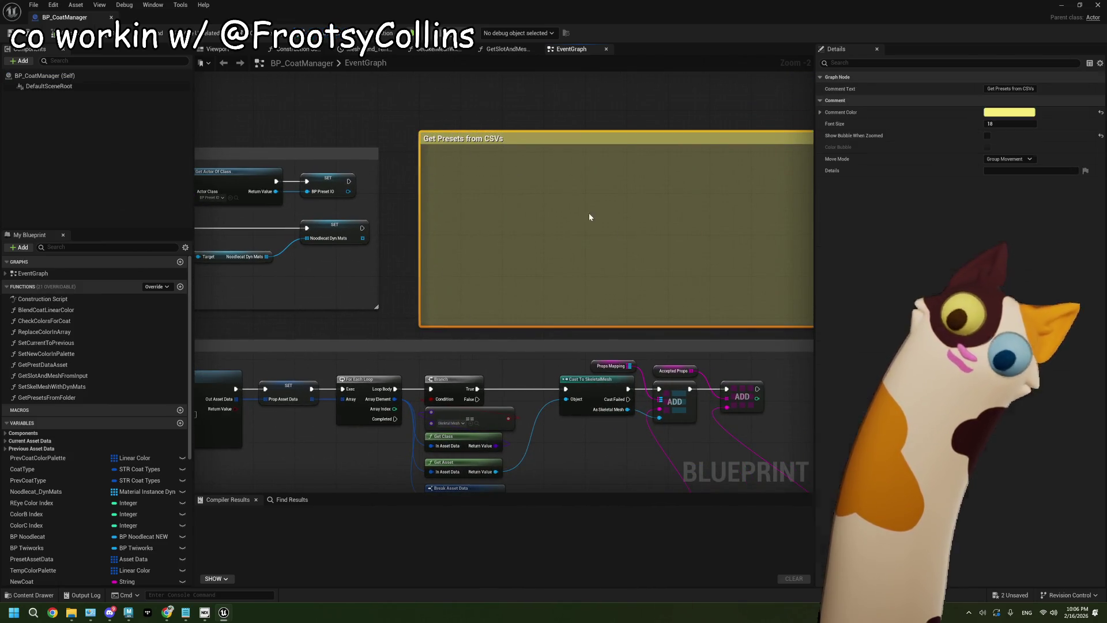
scroll(523, 240, "down", 3)
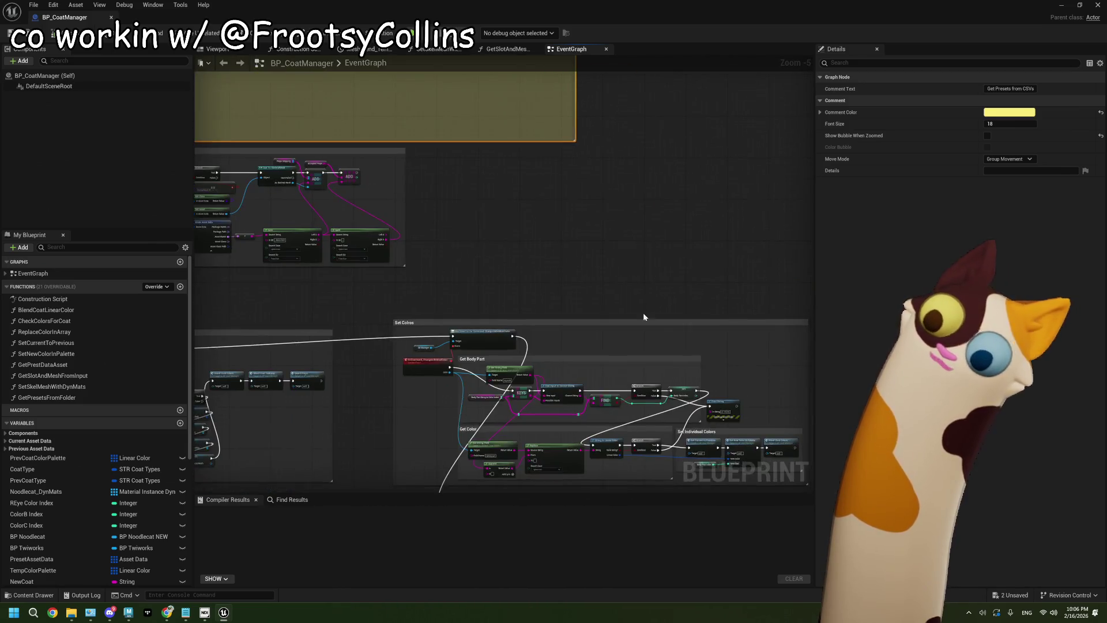
scroll(581, 316, "down", 3)
scroll(415, 283, "up", 7)
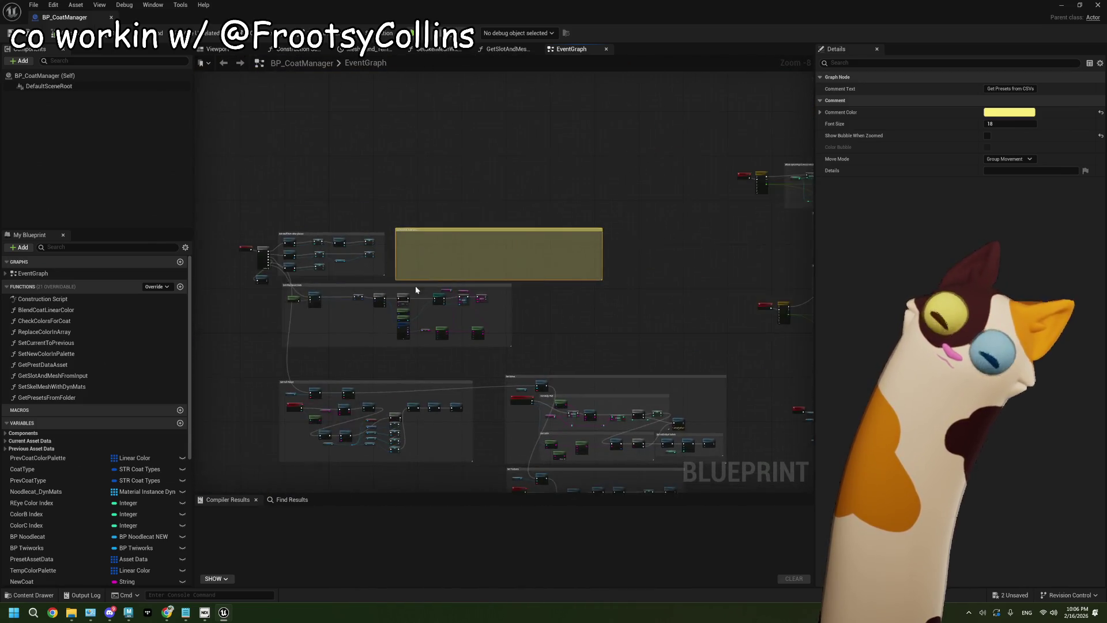
left_click(413, 198)
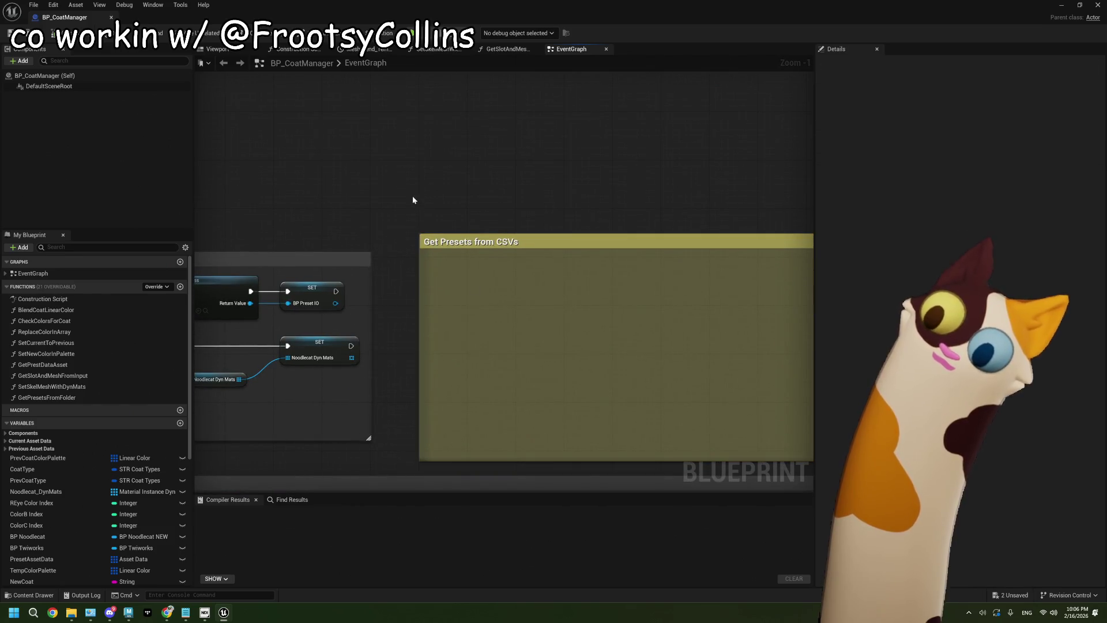
mouse_move(412, 197)
left_mouse_down()
mouse_move(514, 304)
mouse_move(471, 284)
left_mouse_up()
scroll(471, 285, "down", 1)
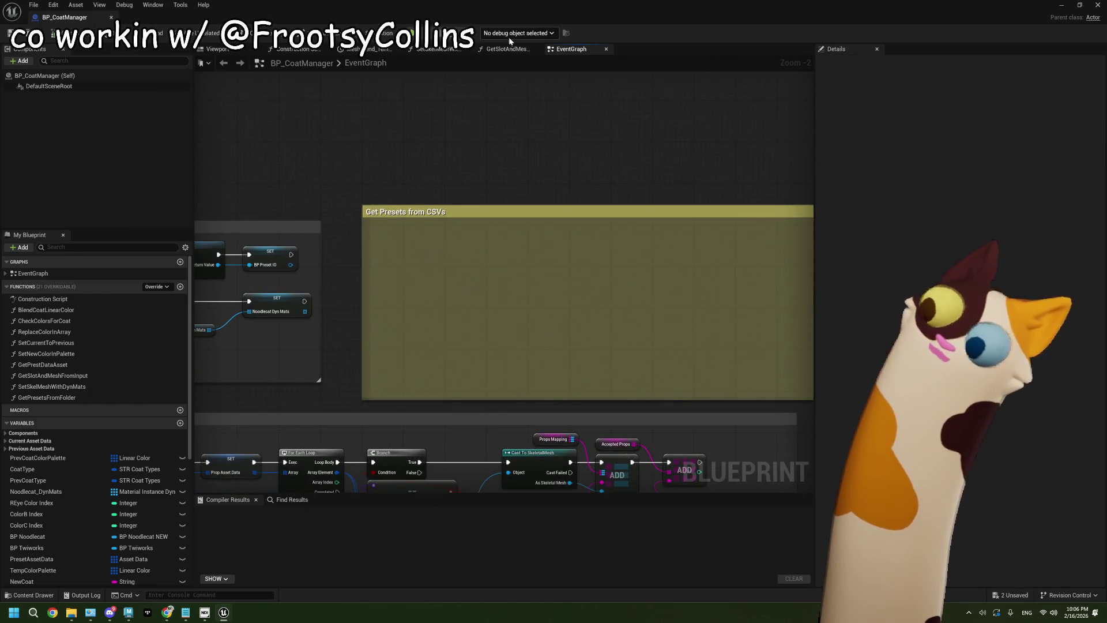
left_click(1061, 5)
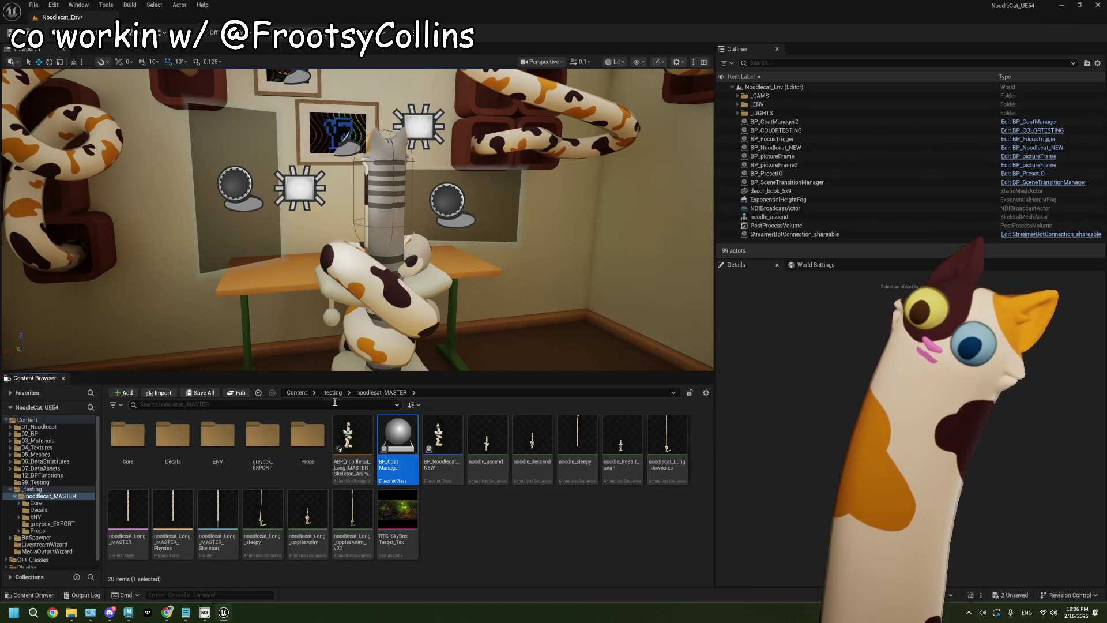
- Navigate the Content Browser up to _testing, into noodlecat_MASTER, and reopen BP_CoatManager's event graph
left_click(332, 394)
key("Escape")
left_click(333, 392)
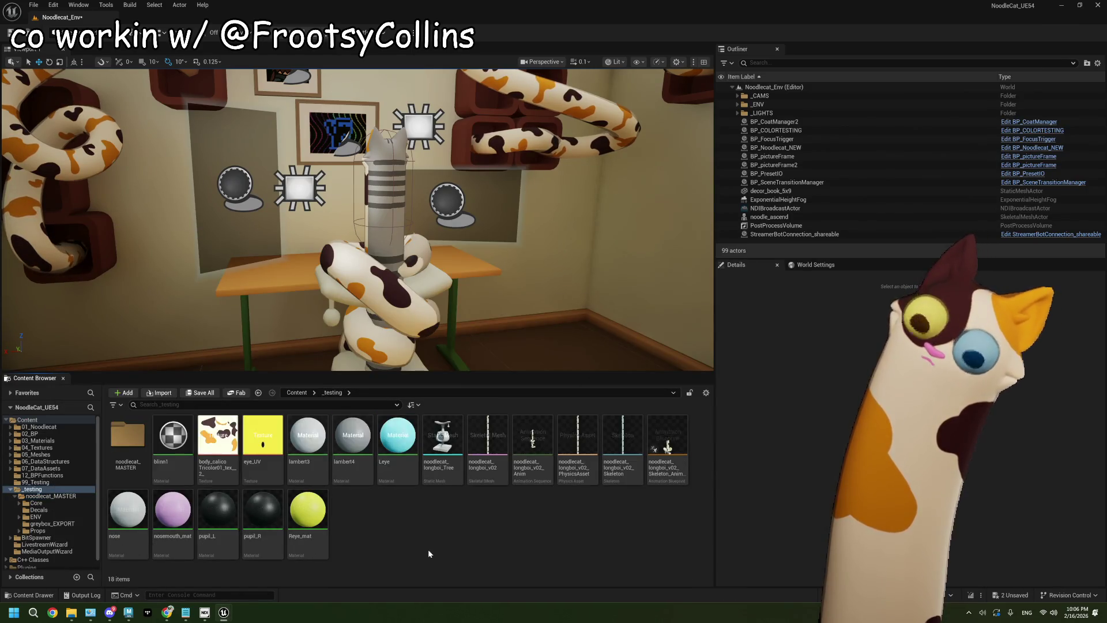
double_click(127, 435)
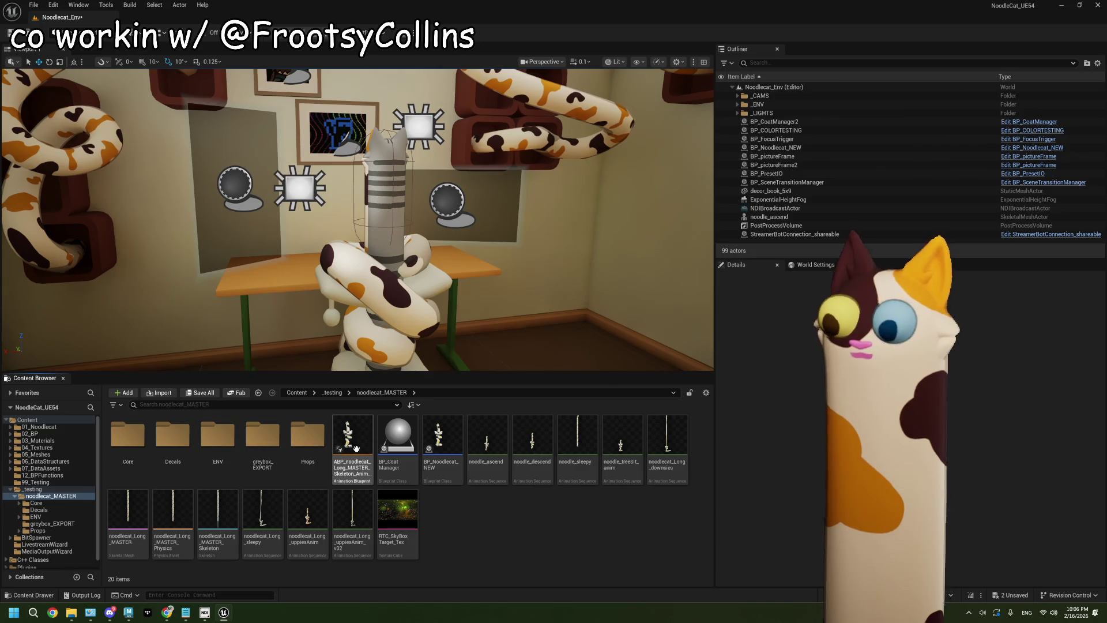
double_click(398, 433)
left_click_drag(476, 332, 426, 320)
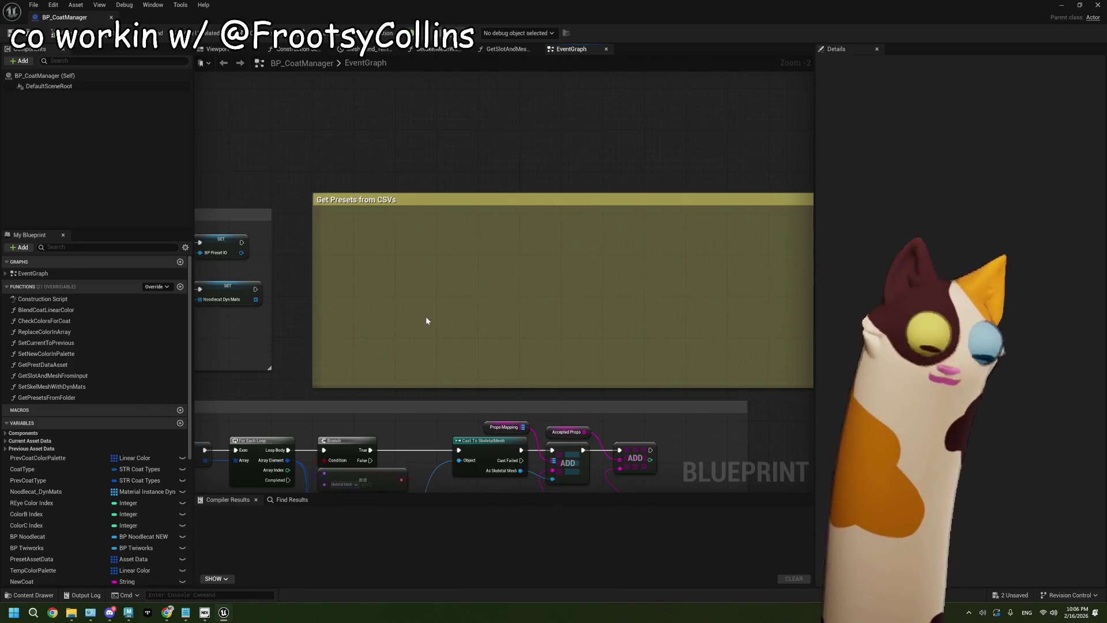
mouse_move(381, 326)
left_mouse_down()
mouse_move(507, 239)
mouse_move(366, 257)
mouse_move(438, 286)
mouse_move(407, 243)
mouse_move(277, 228)
left_mouse_up()
scroll(540, 309, "down", 1)
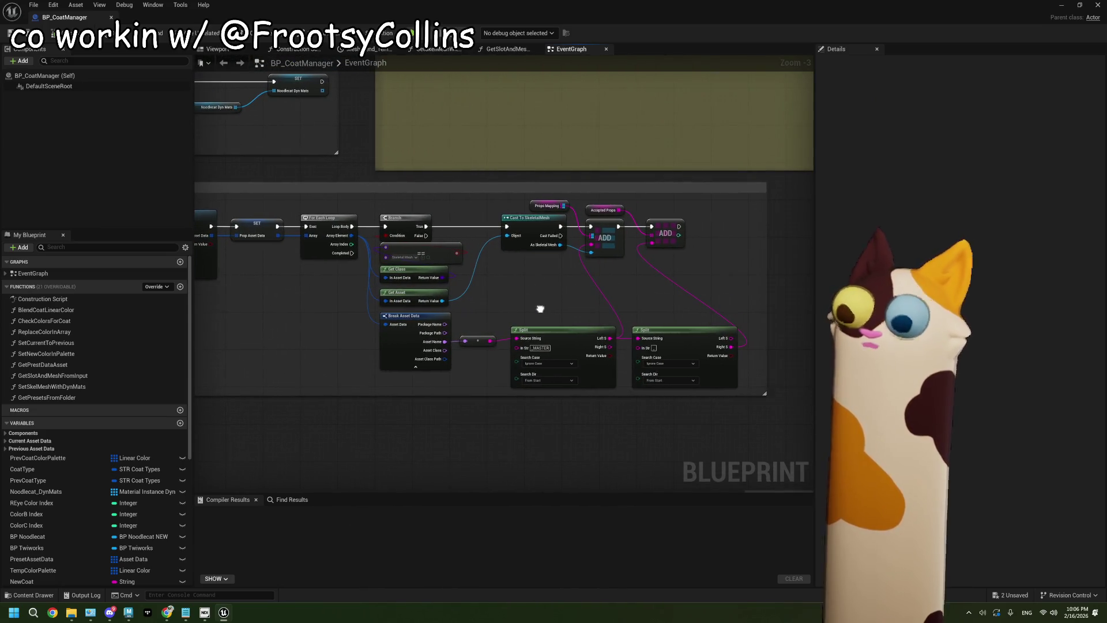
mouse_move(540, 312)
left_mouse_down()
mouse_move(482, 306)
mouse_move(538, 323)
mouse_move(528, 322)
left_mouse_up()
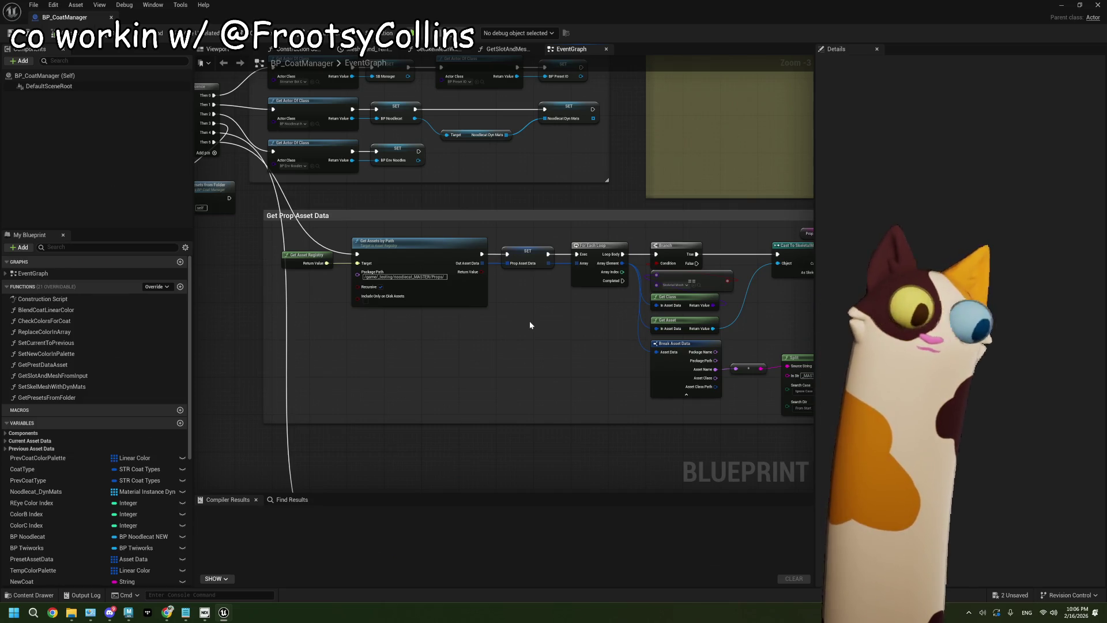
left_click_drag(700, 153, 449, 259)
scroll(448, 260, "up", 3)
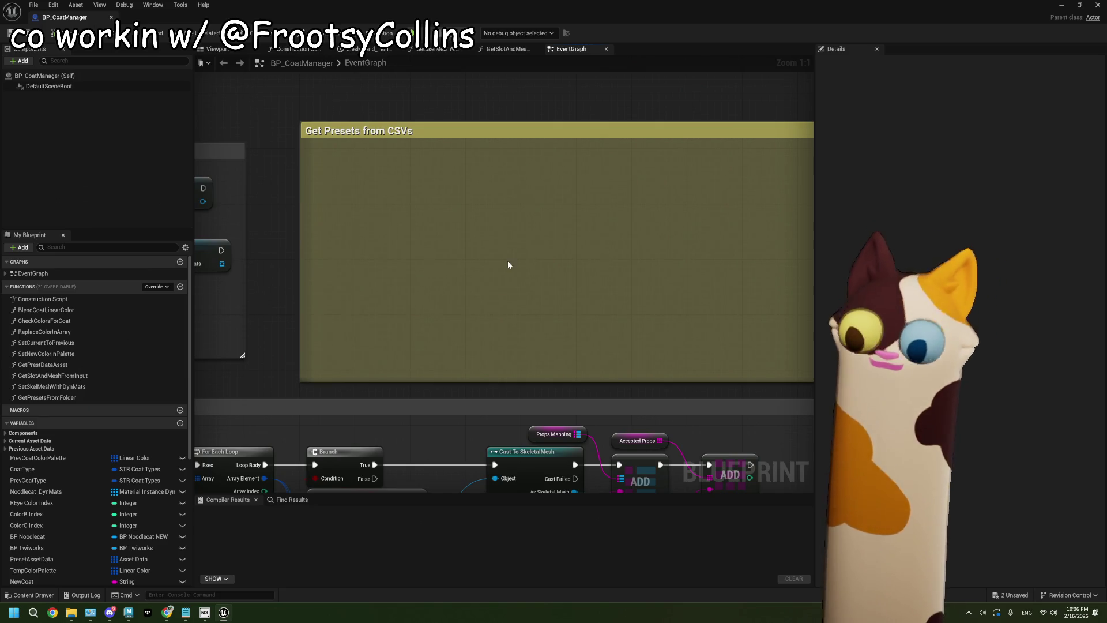
right_click(401, 229)
type("delete")
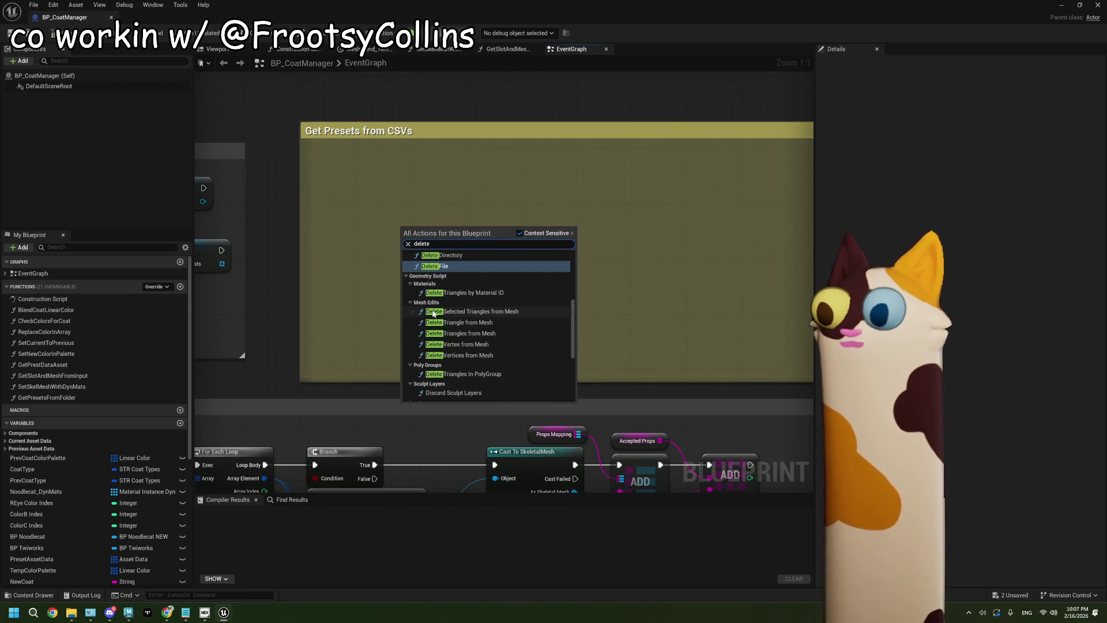
scroll(434, 313, "up", 2)
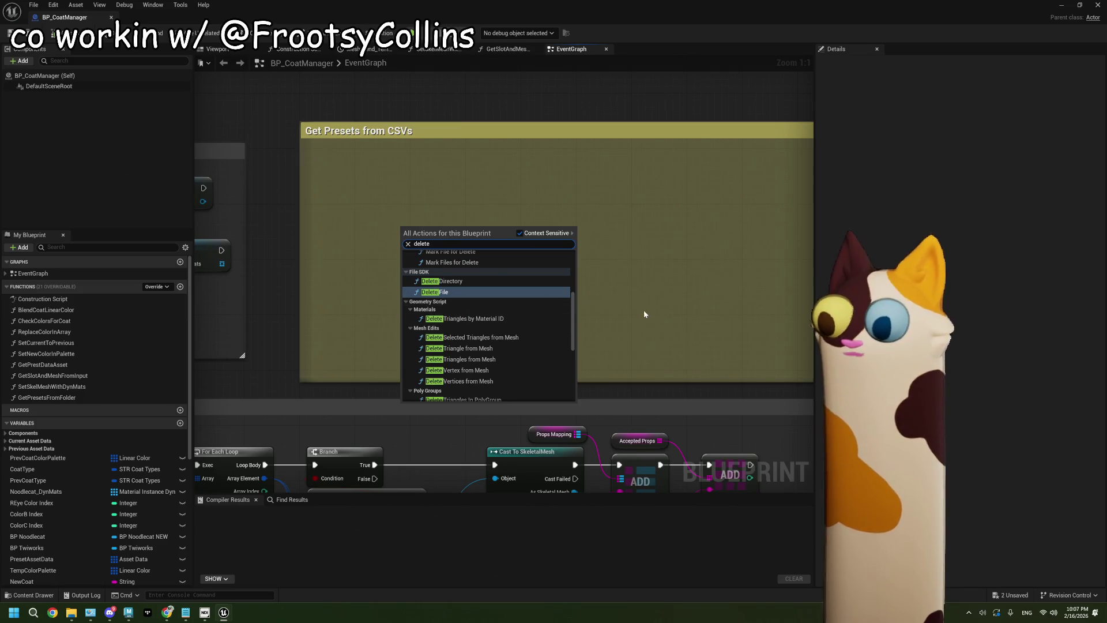
left_click_drag(499, 294, 452, 302)
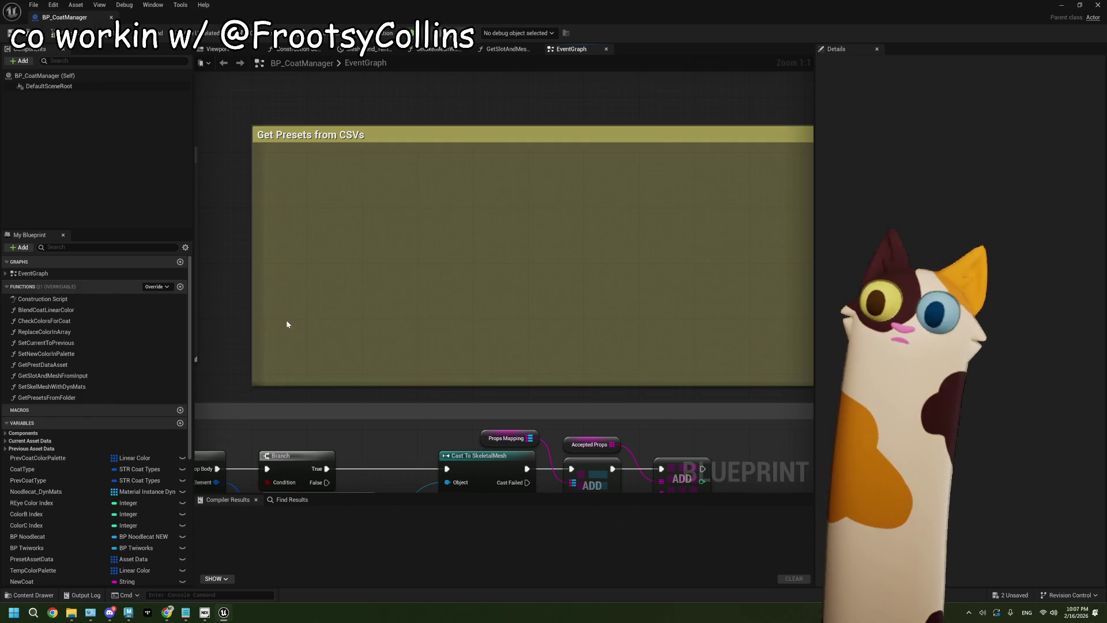
scroll(458, 303, "down", 3)
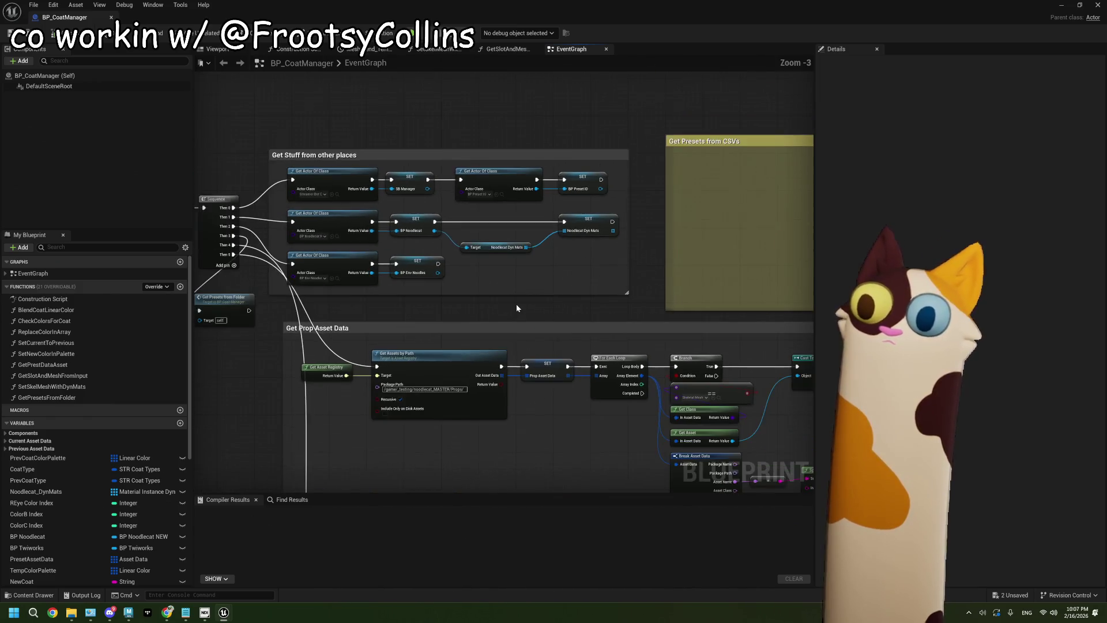
left_click_drag(517, 309, 567, 307)
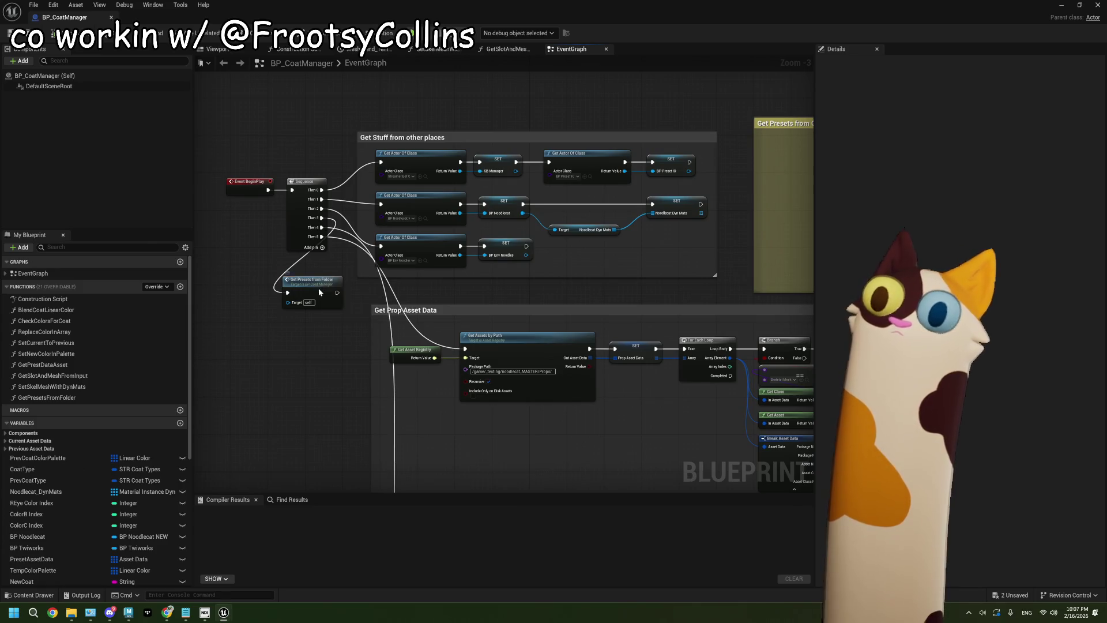
left_click(318, 296)
scroll(317, 296, "up", 3)
- Open the GetPresetsFromFolder function graph, inspect its Branch, Append and SET nodes, then return to EventGraph
double_click(317, 297)
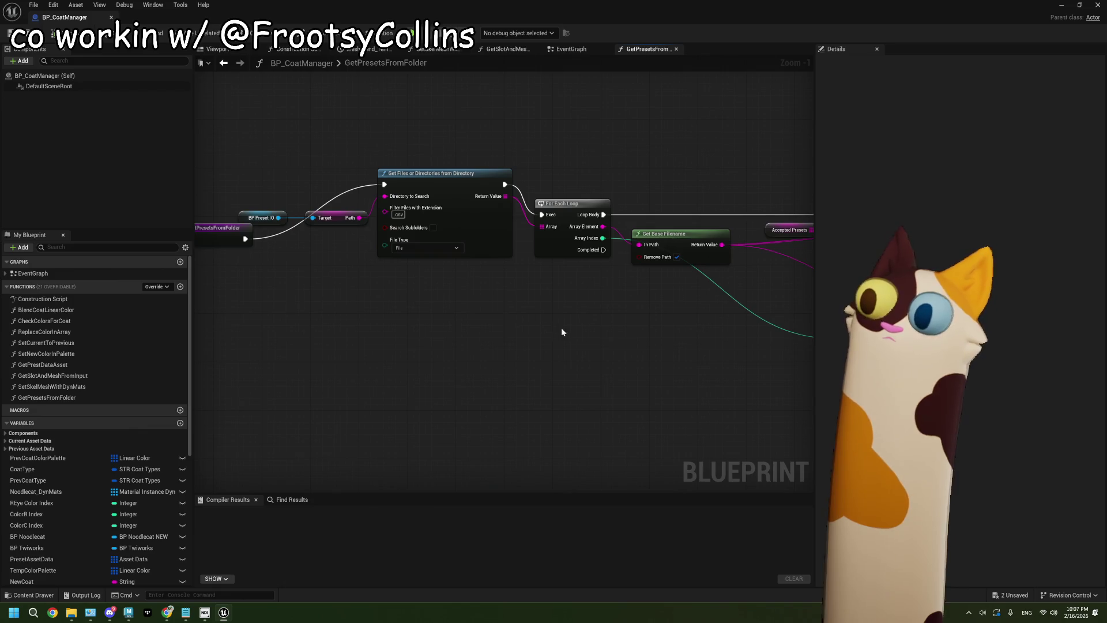
mouse_move(562, 332)
left_mouse_down()
mouse_move(507, 338)
mouse_move(590, 327)
mouse_move(507, 319)
mouse_move(410, 341)
mouse_move(326, 341)
left_mouse_up()
scroll(612, 340, "up", 1)
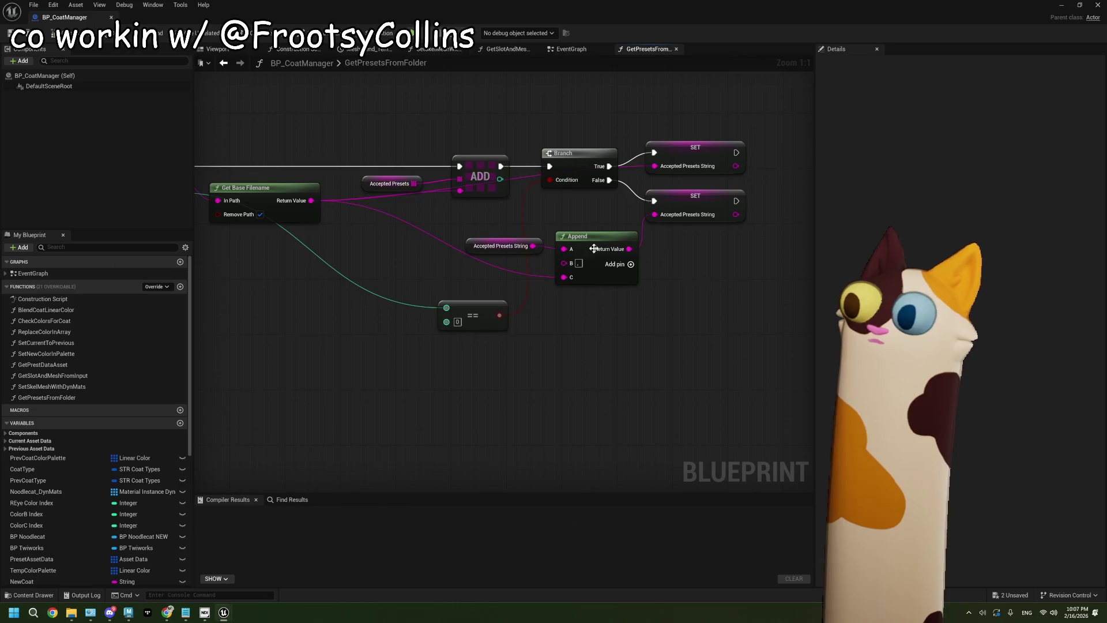
mouse_move(592, 342)
left_mouse_down()
mouse_move(727, 332)
mouse_move(578, 343)
left_mouse_up()
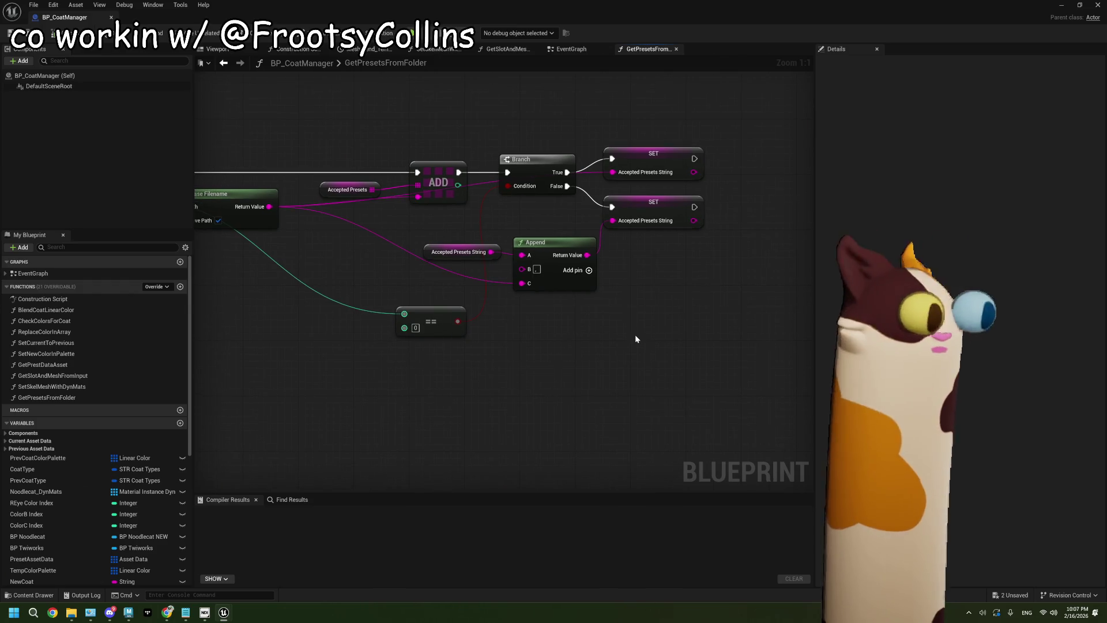
left_click_drag(653, 313, 613, 318)
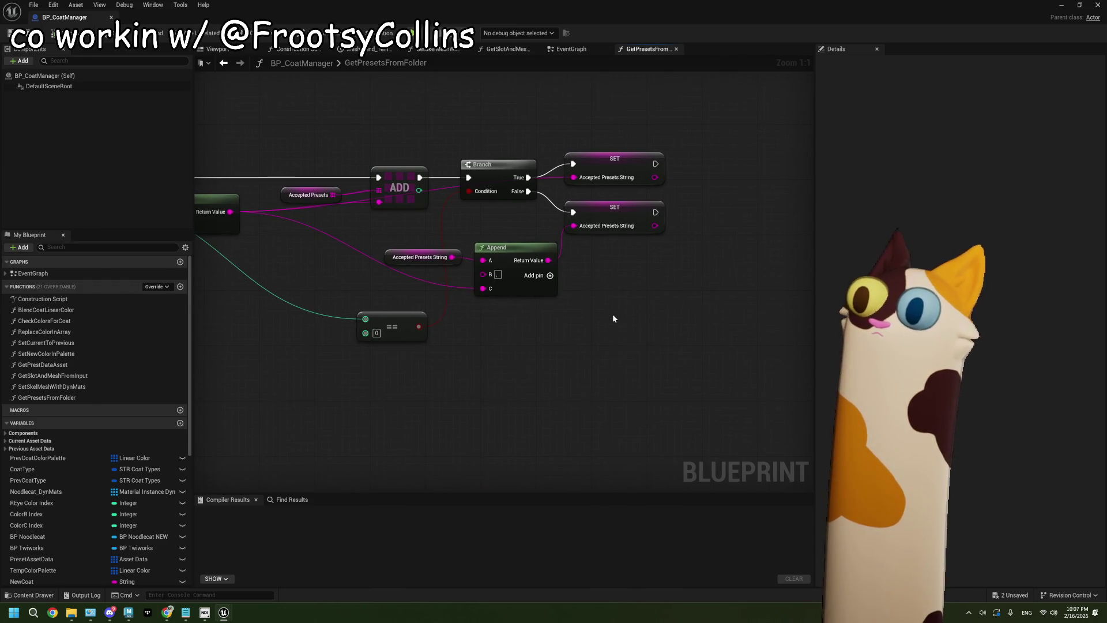
scroll(518, 335, "down", 3)
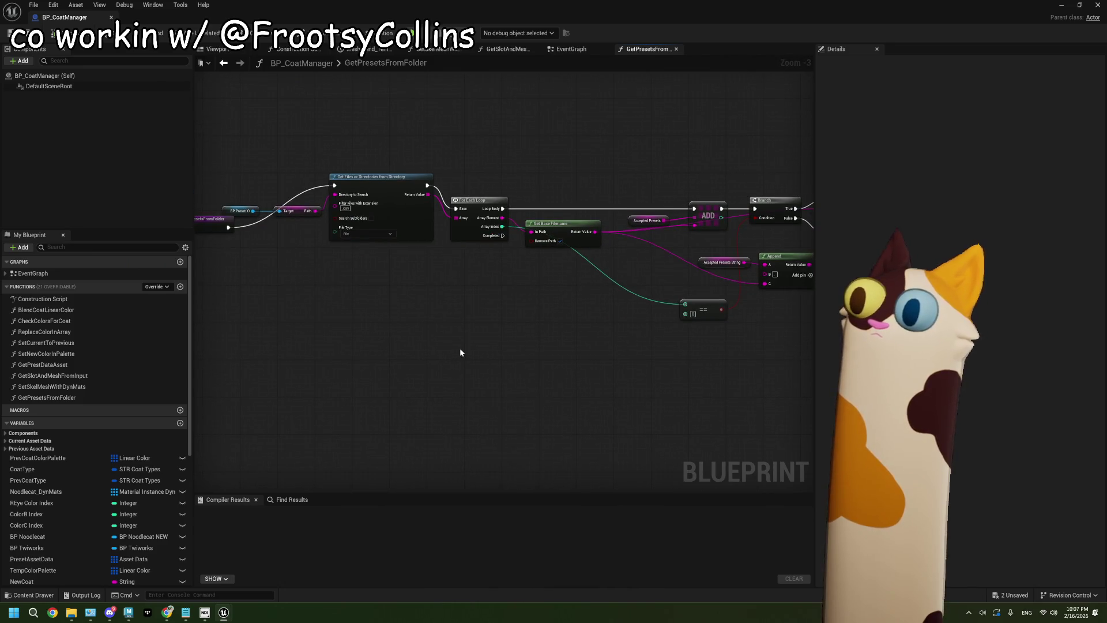
left_click_drag(452, 353, 579, 355)
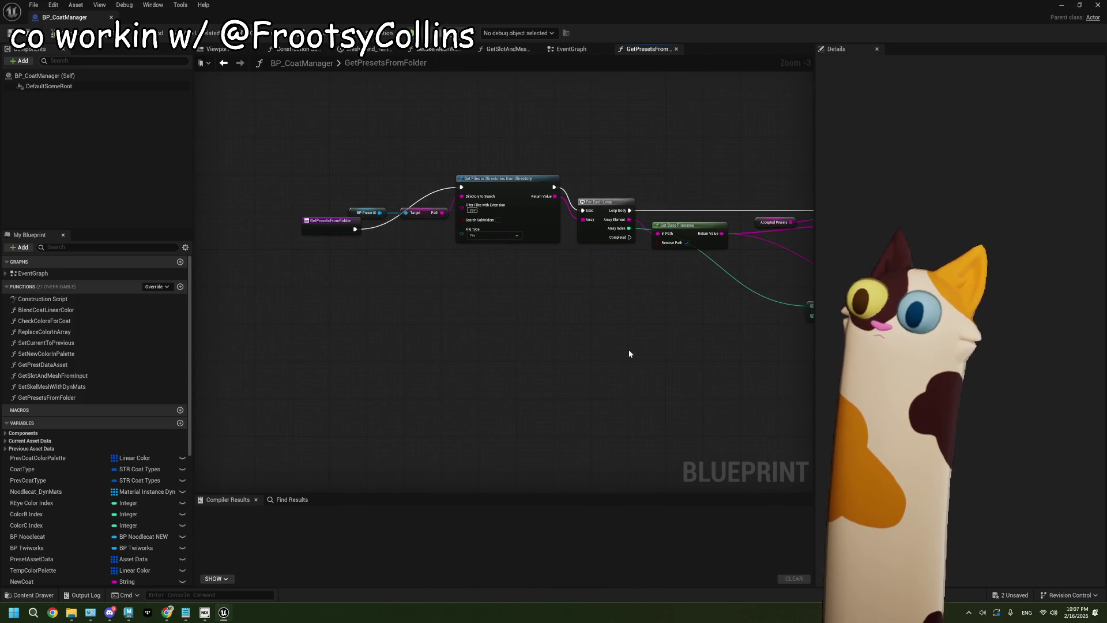
scroll(502, 350, "up", 3)
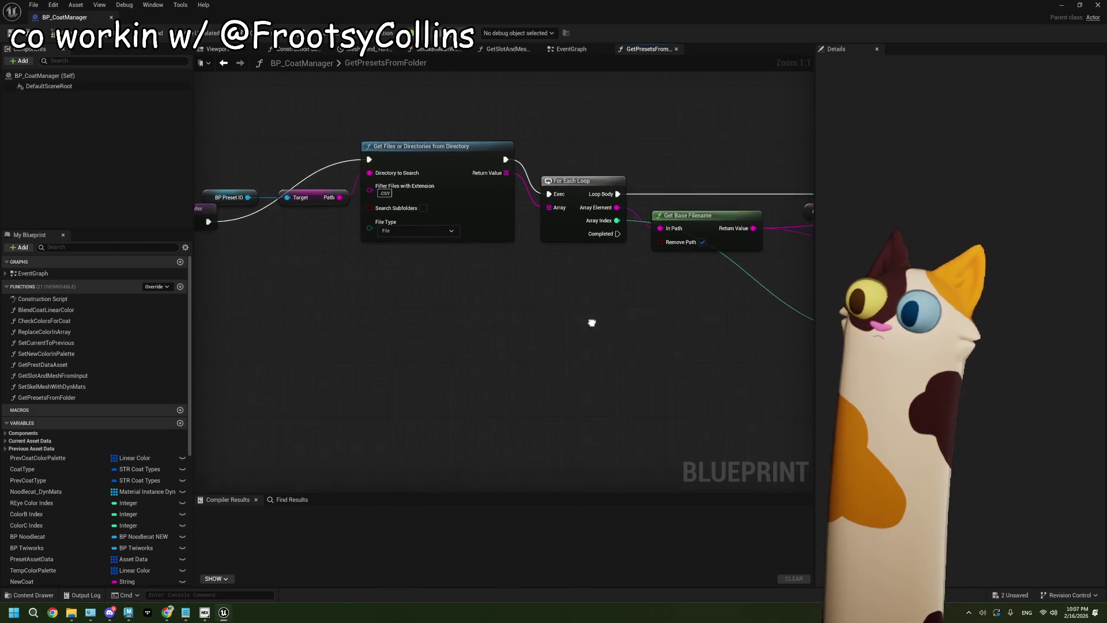
mouse_move(591, 323)
left_mouse_down()
mouse_move(630, 329)
mouse_move(539, 317)
mouse_move(570, 300)
left_mouse_up()
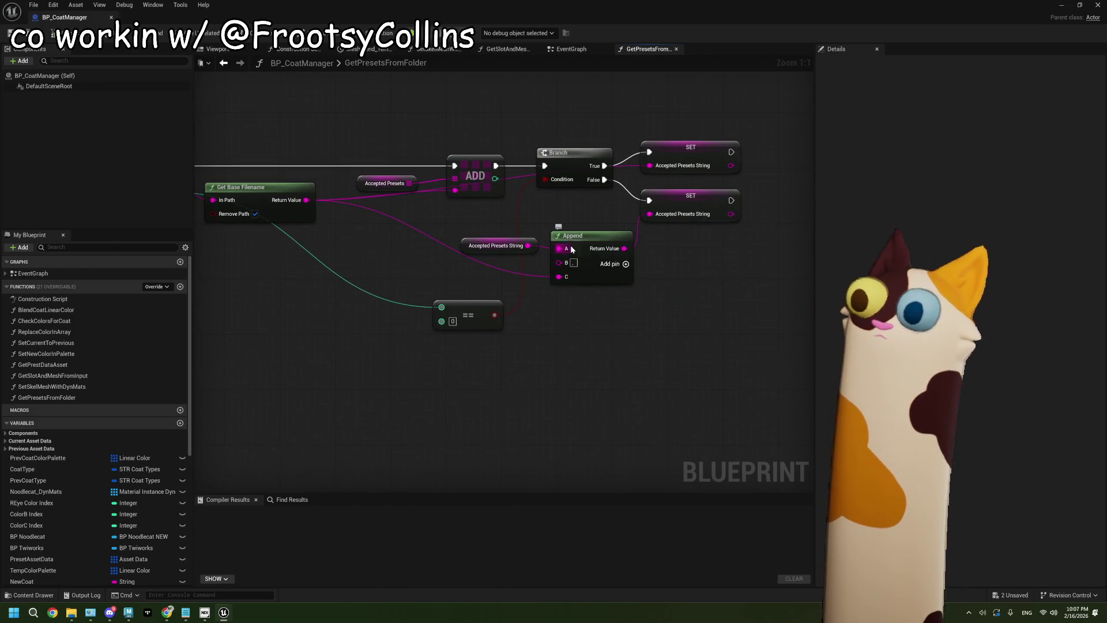
left_click(571, 49)
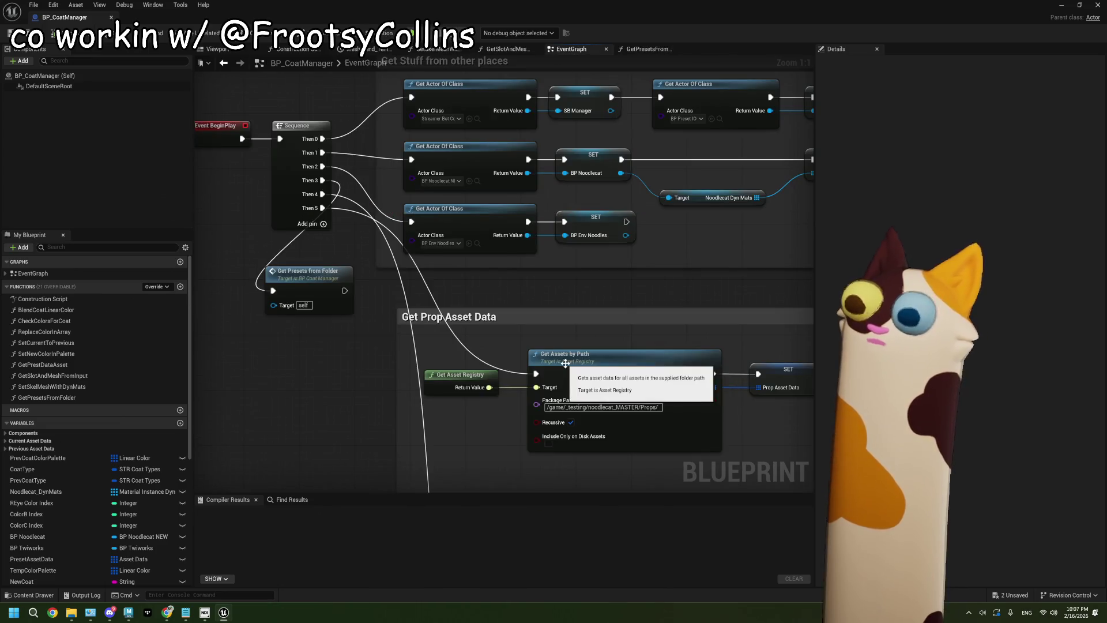
- Zoom around the EventGraph over the Set Colors, Set Textures and BeginPlay sequence groups
scroll(565, 363, "down", 3)
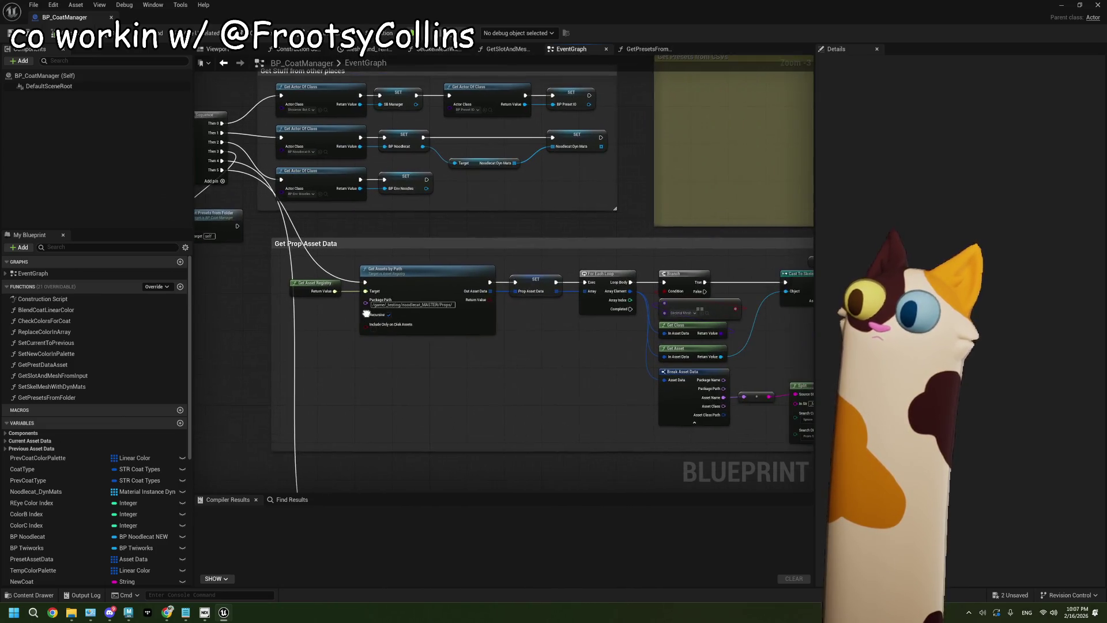
scroll(334, 283, "down", 1)
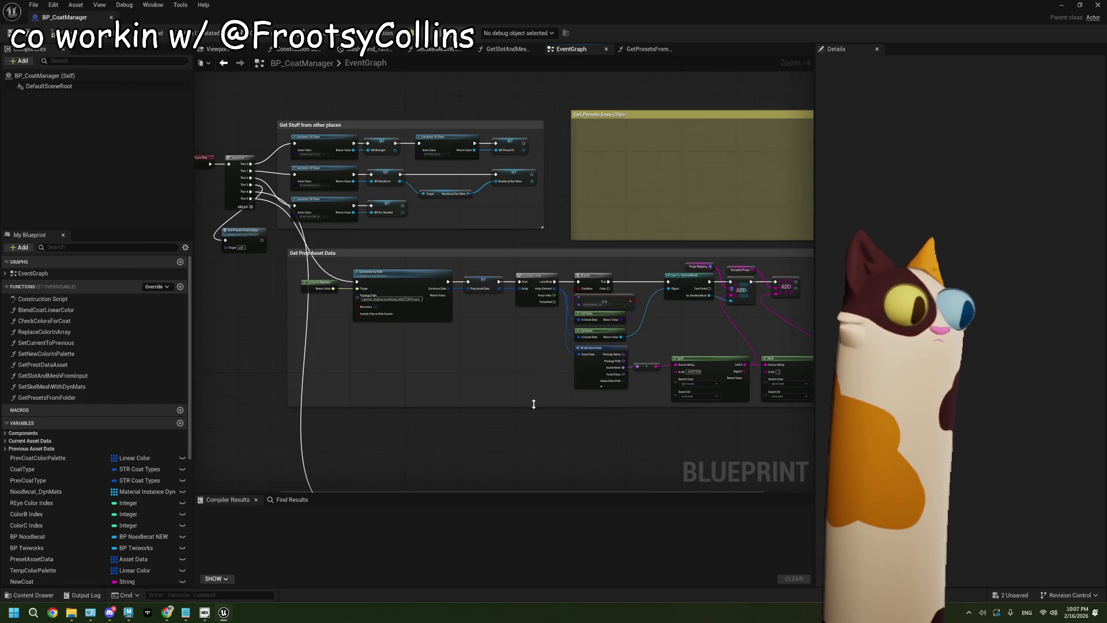
scroll(533, 403, "down", 2)
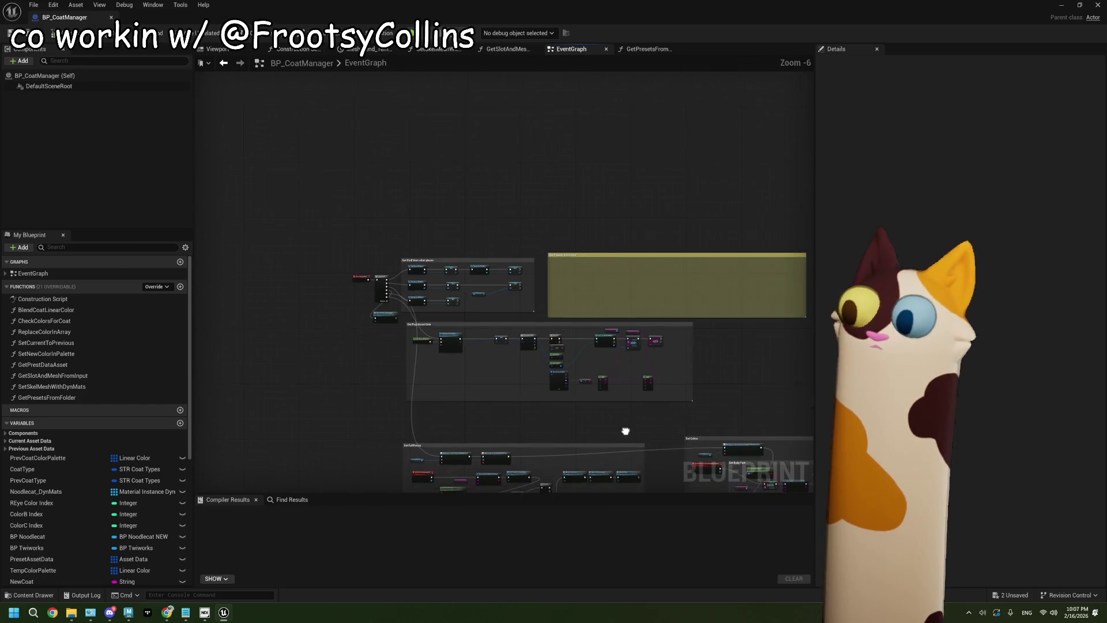
left_click_drag(625, 430, 541, 391)
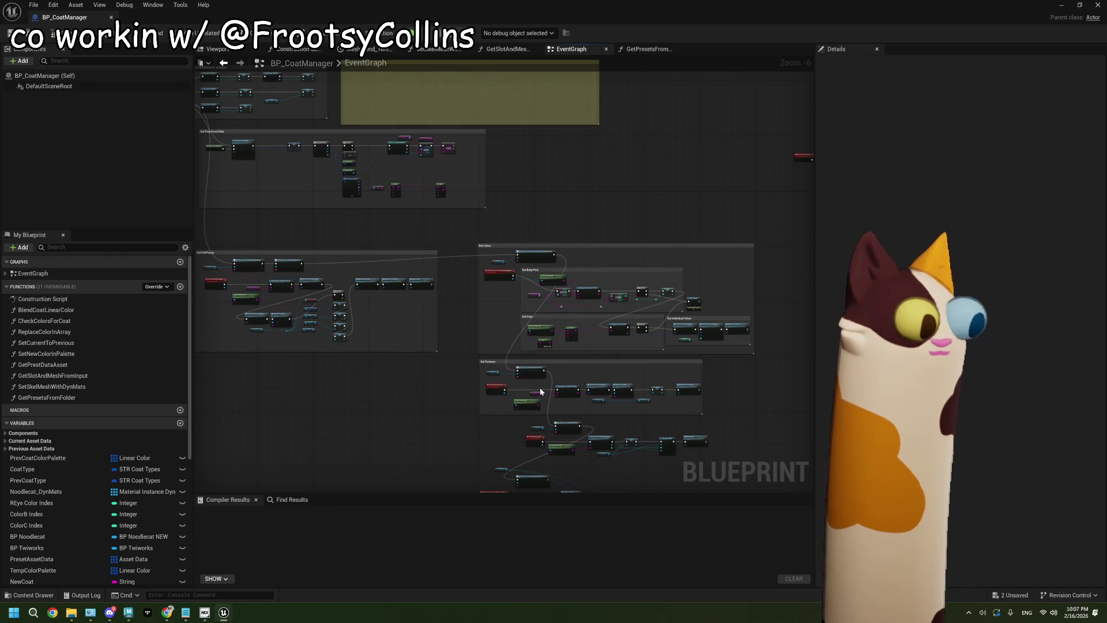
scroll(543, 393, "up", 5)
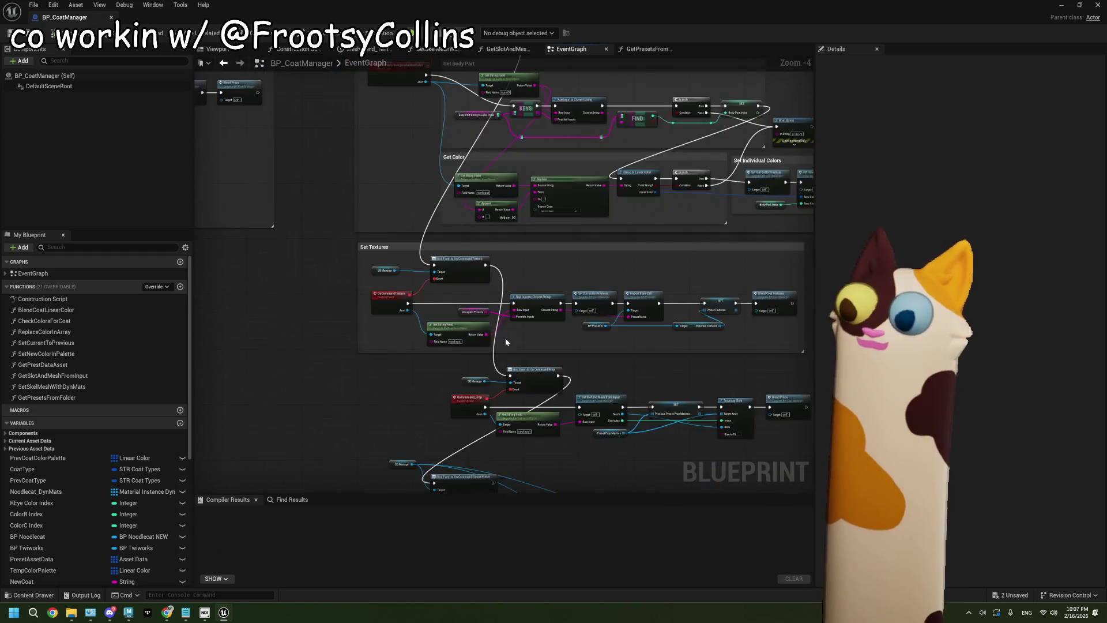
scroll(490, 330, "down", 1)
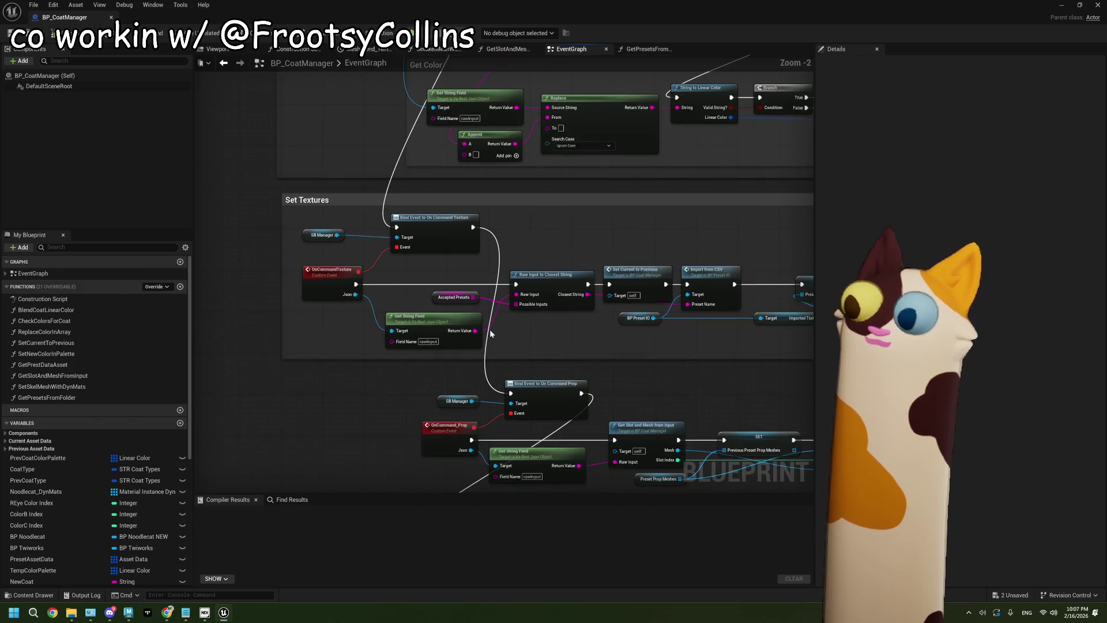
scroll(460, 315, "down", 3)
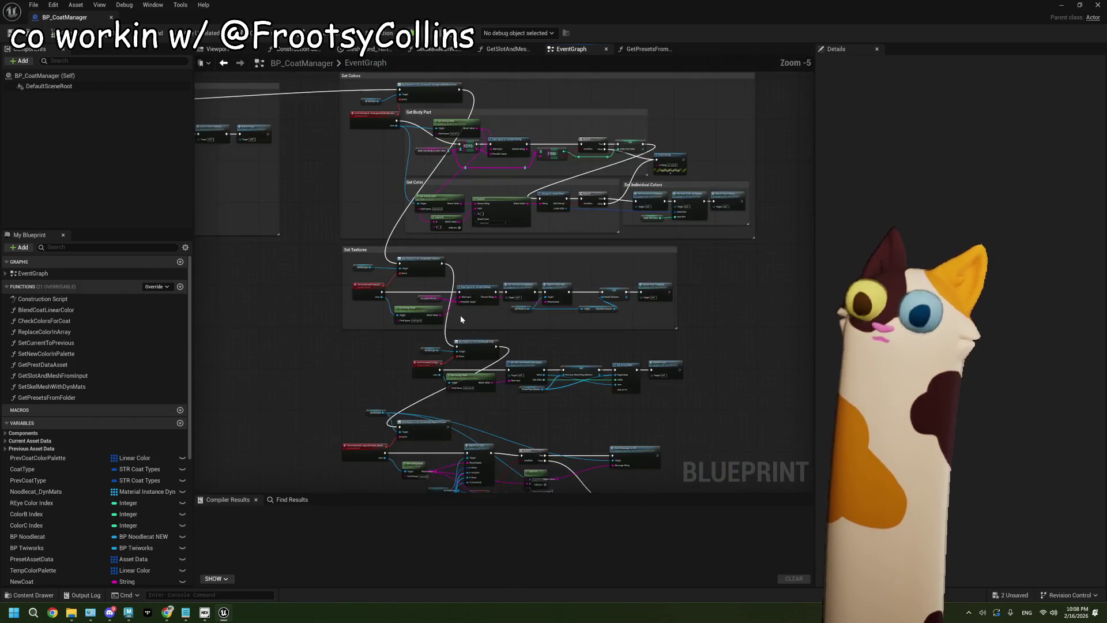
scroll(477, 279, "up", 3)
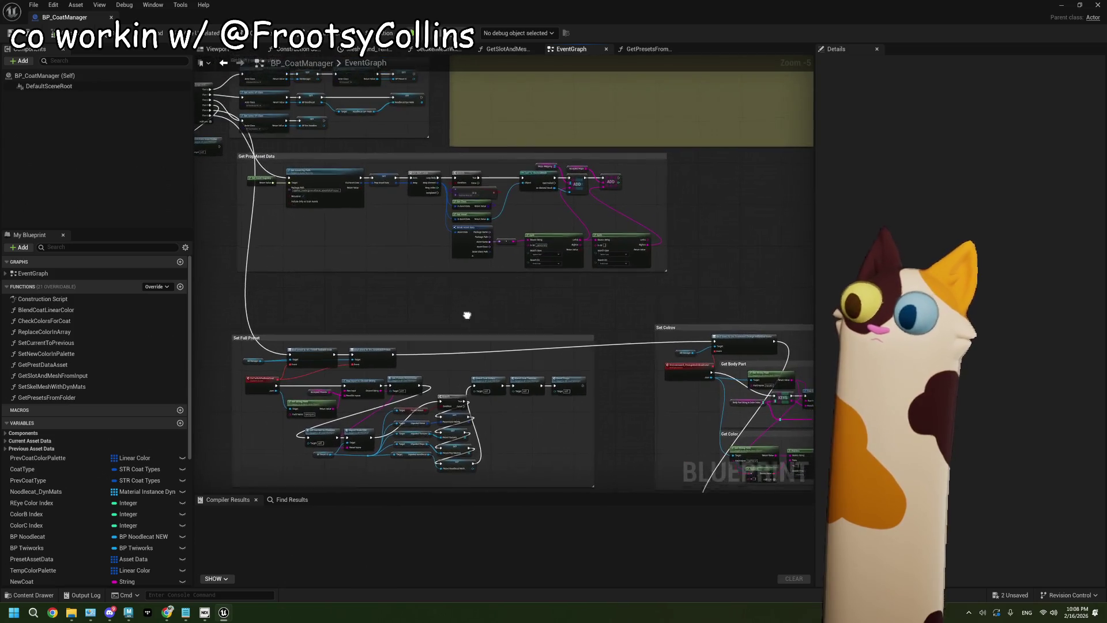
mouse_move(583, 236)
left_mouse_down()
mouse_move(657, 248)
mouse_move(358, 321)
mouse_move(440, 321)
mouse_move(438, 349)
left_mouse_up()
scroll(437, 349, "down", 3)
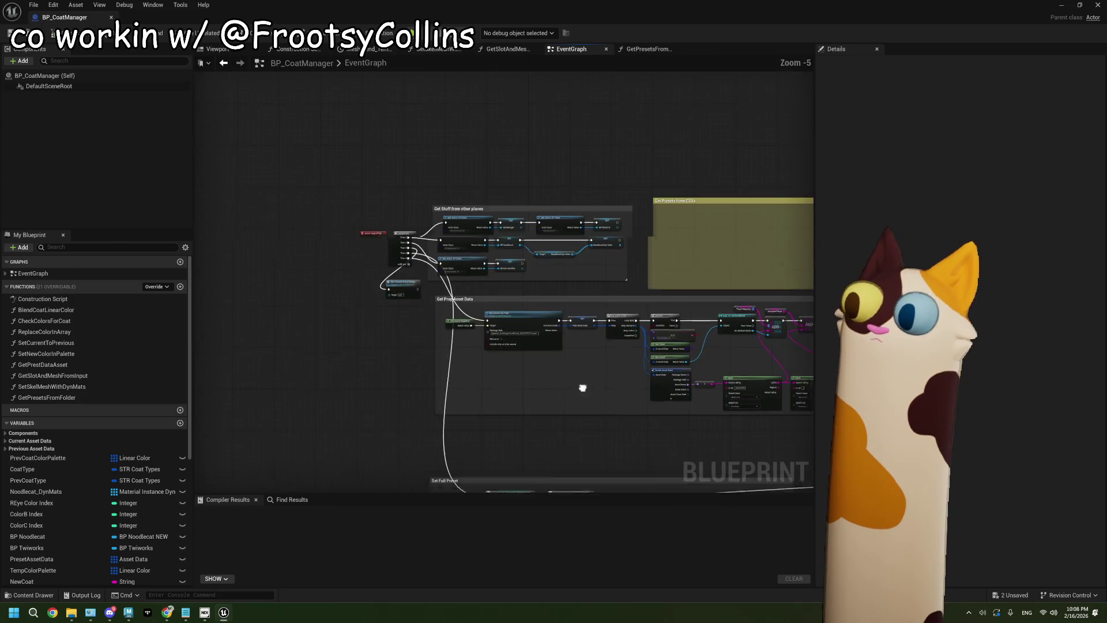
scroll(580, 428, "up", 4)
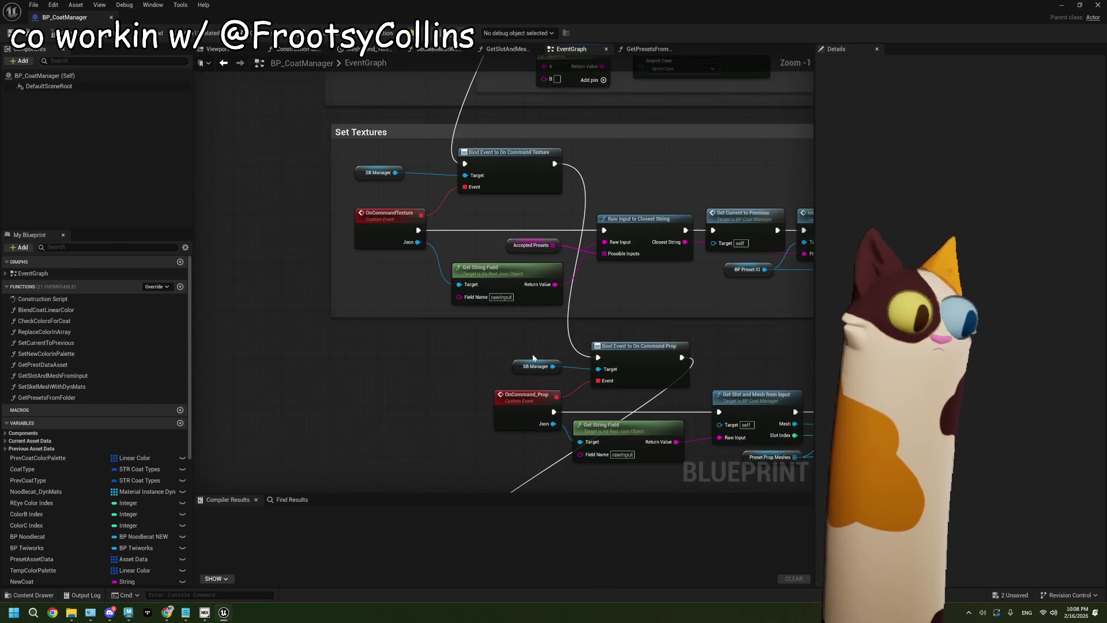
scroll(533, 358, "up", 1)
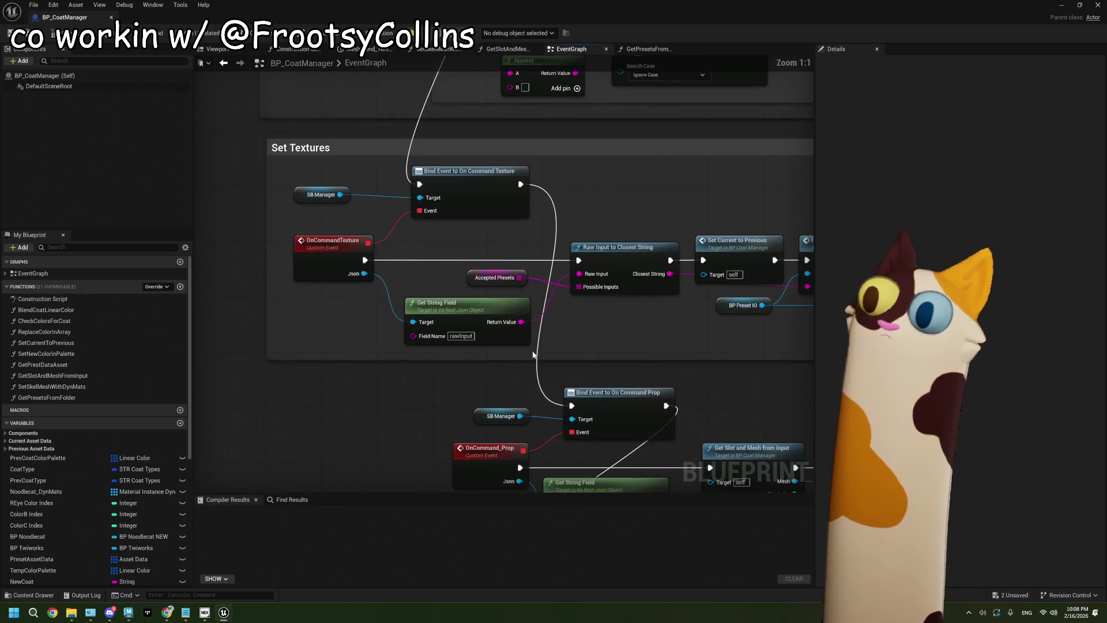
- Inspect the AcceptedPresets variable's properties, then open the GetPresetsFromFolder function graph
left_click(494, 278)
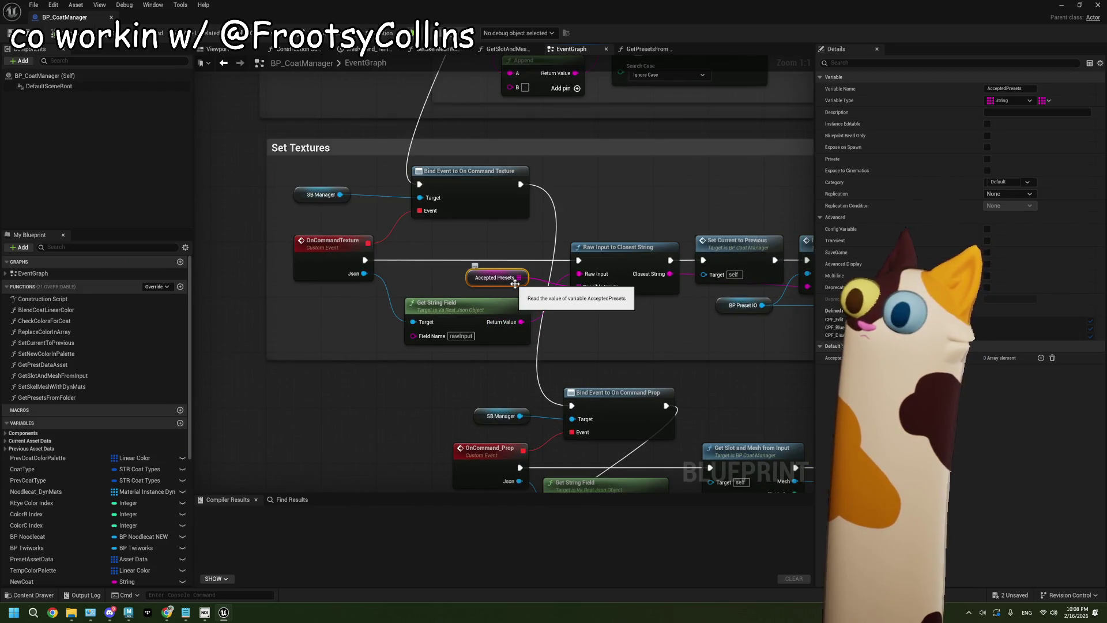
scroll(515, 283, "down", 3)
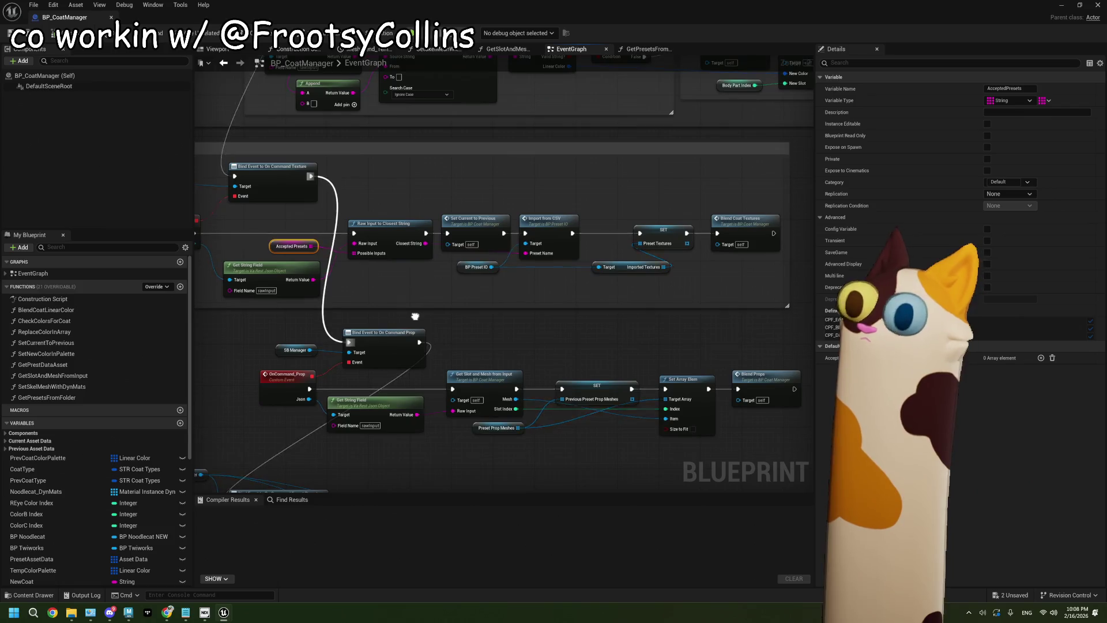
scroll(471, 351, "down", 3)
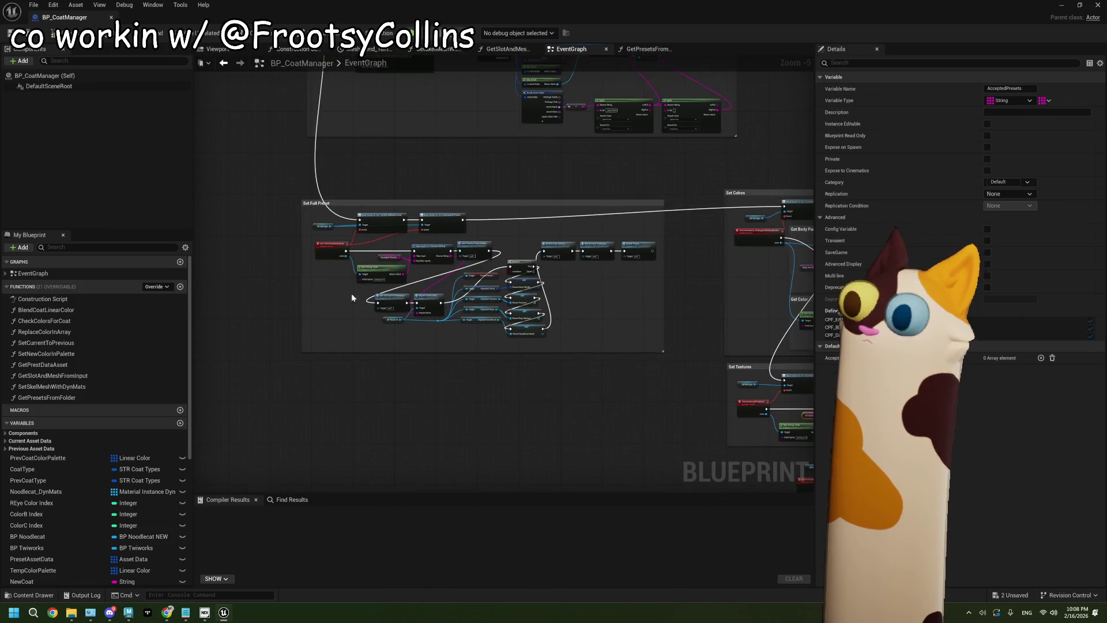
scroll(365, 309, "up", 3)
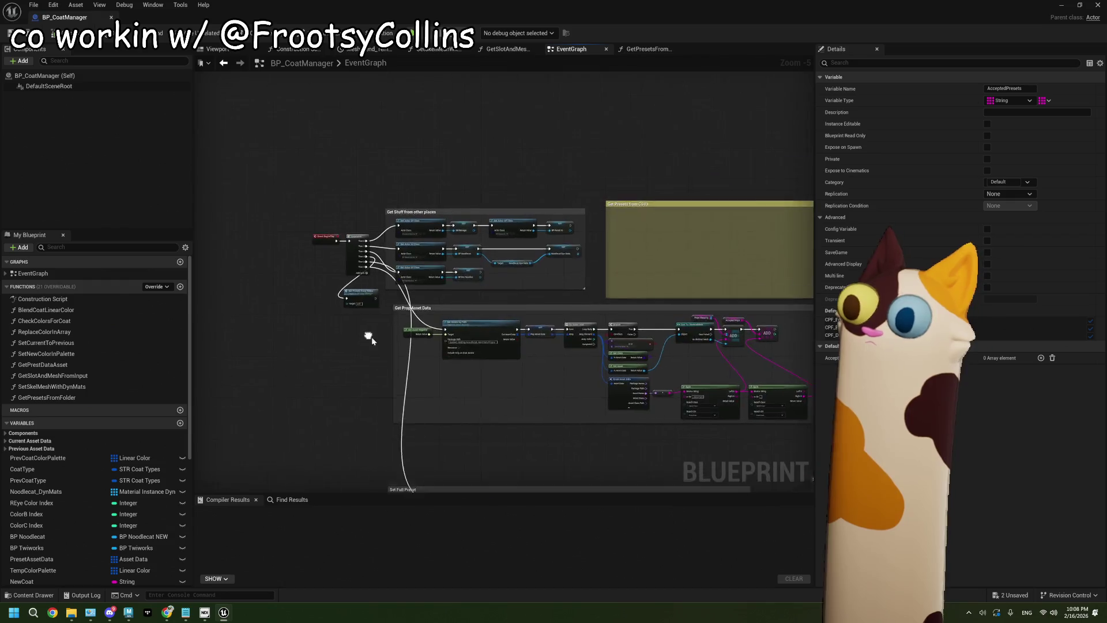
scroll(362, 318, "up", 2)
double_click(459, 274)
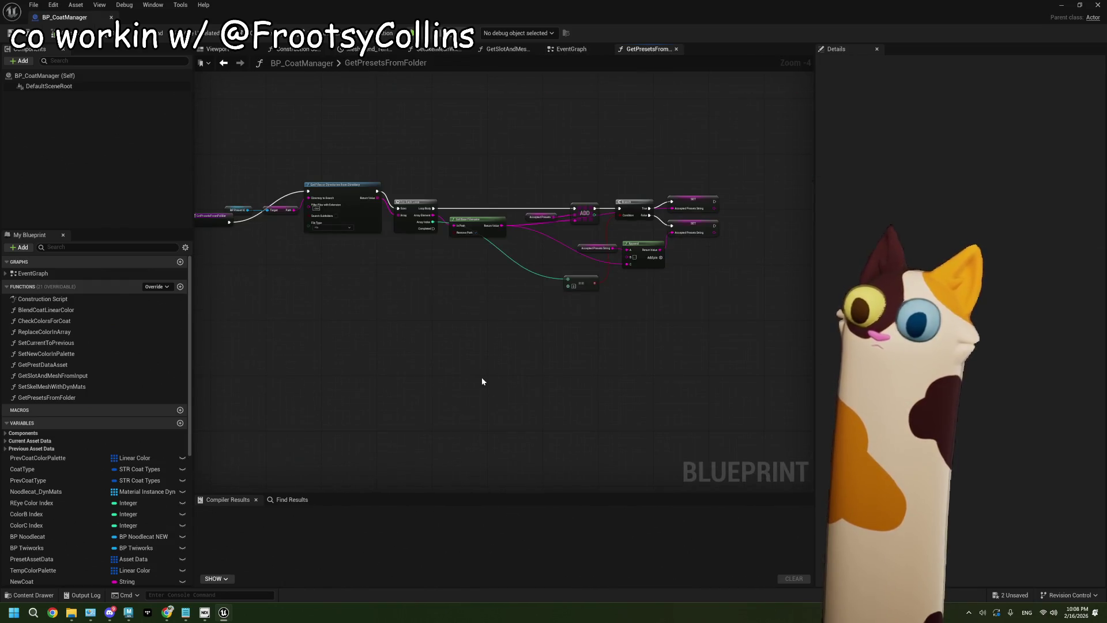
- Reposition the function's entry node, the SET nodes, and the Append and Accepted Presets String nodes
mouse_move(346, 326)
left_mouse_down()
mouse_move(396, 339)
mouse_move(414, 360)
left_mouse_up()
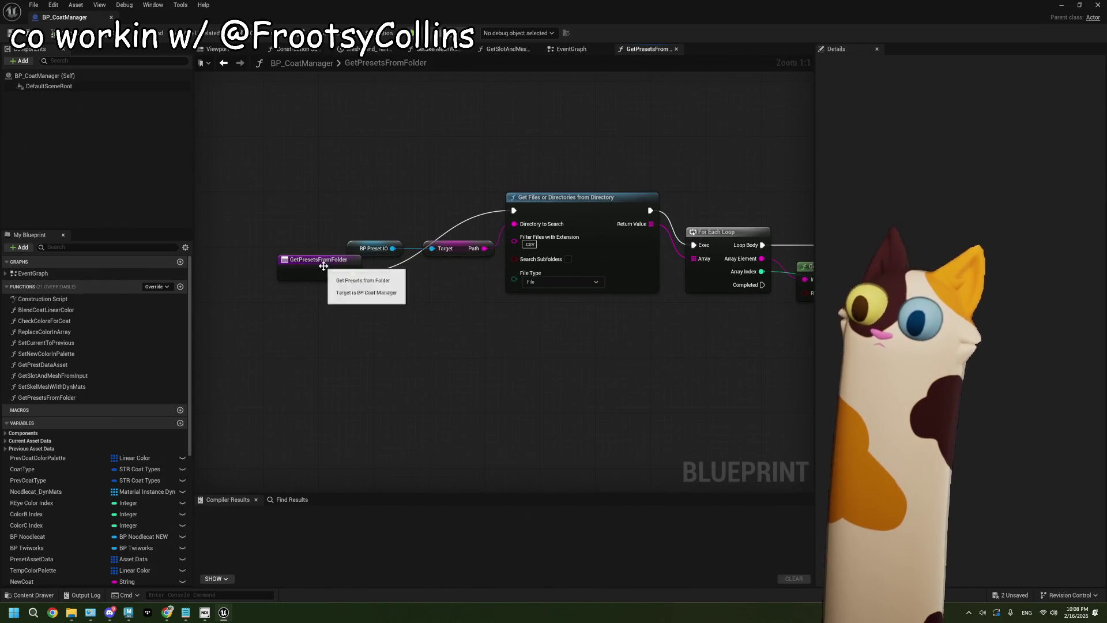
mouse_move(325, 270)
left_mouse_down()
mouse_move(304, 209)
mouse_move(543, 365)
mouse_move(605, 390)
mouse_move(555, 375)
mouse_move(645, 396)
mouse_move(568, 392)
mouse_move(661, 386)
left_mouse_up()
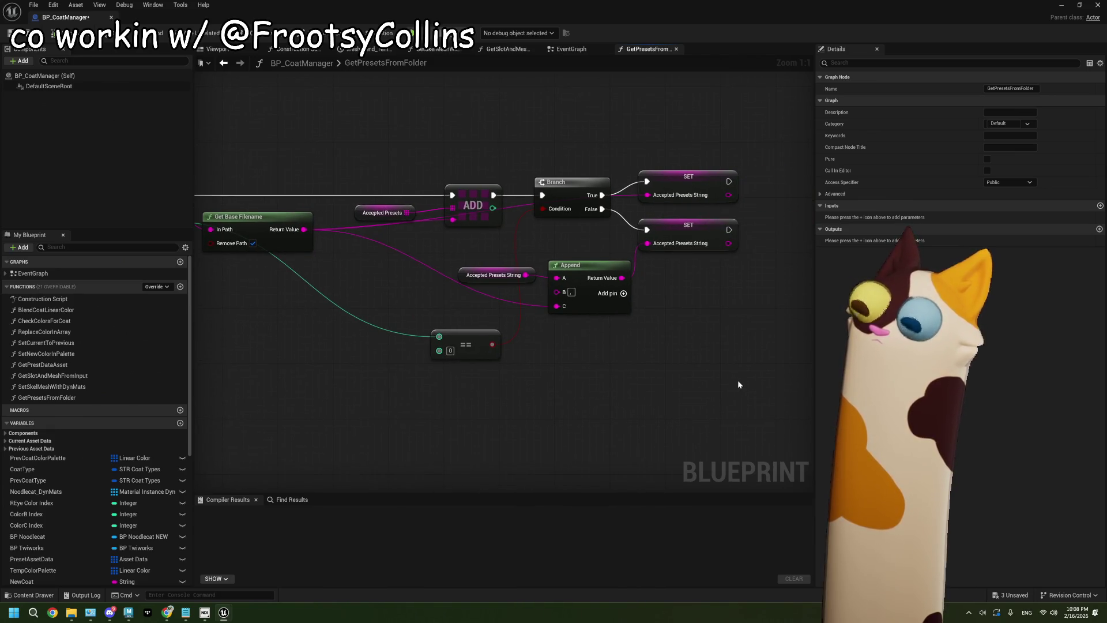
mouse_move(753, 386)
left_mouse_down()
mouse_move(640, 170)
mouse_move(672, 183)
mouse_move(673, 196)
left_mouse_up()
left_click(669, 224)
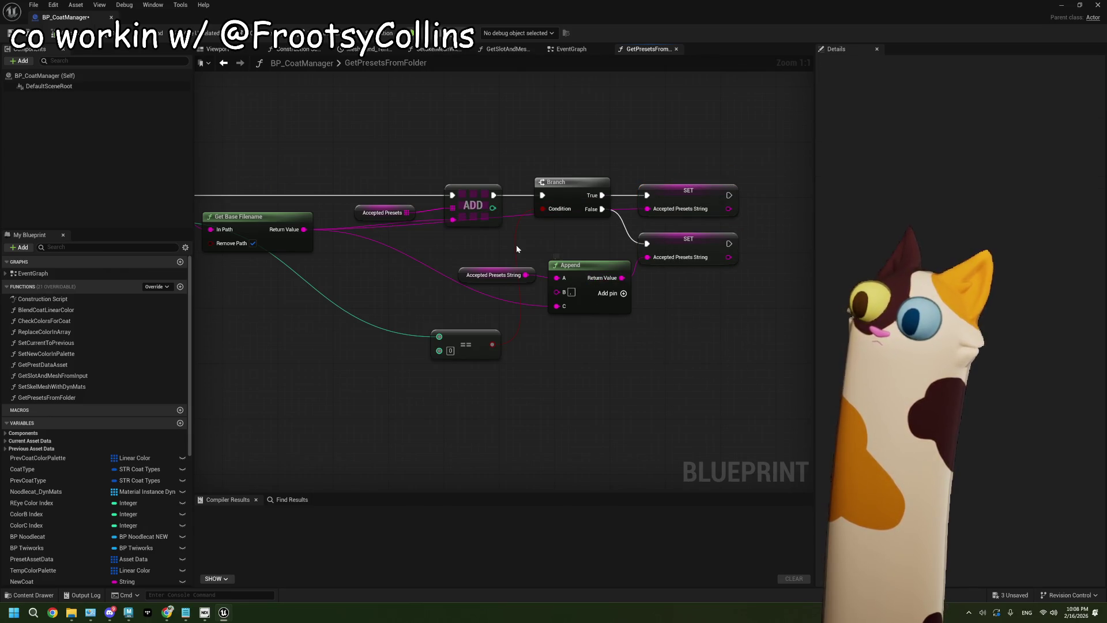
mouse_move(518, 247)
left_mouse_down()
mouse_move(612, 305)
mouse_move(587, 293)
left_mouse_up()
left_click(653, 344)
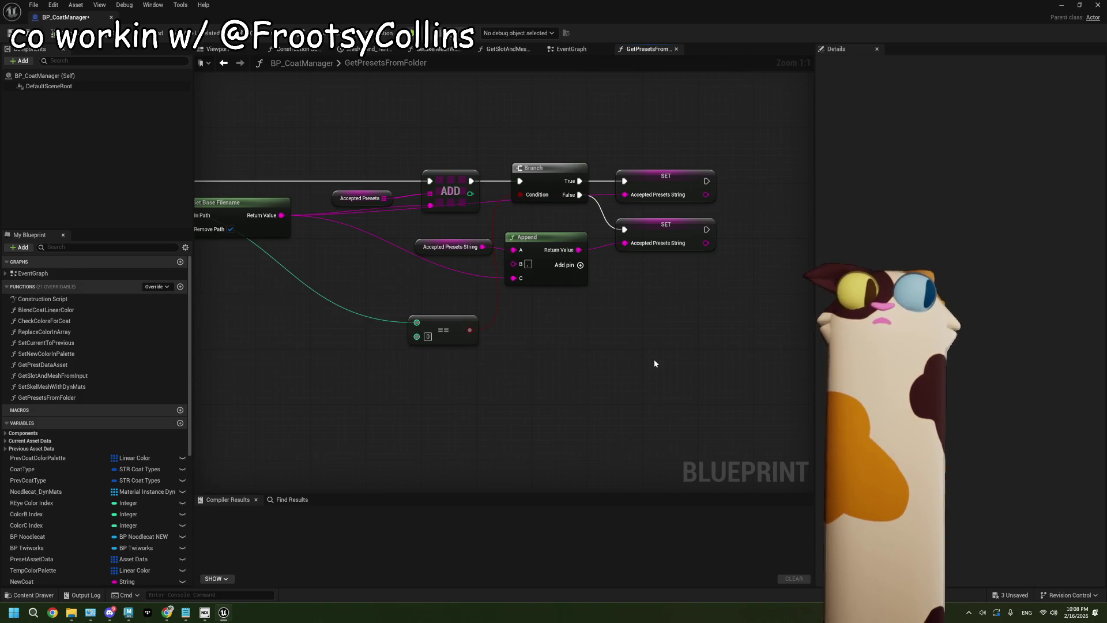
- Move the == comparison node beside Append and check the Accepted Presets String variable's properties
left_click_drag(588, 327, 608, 353)
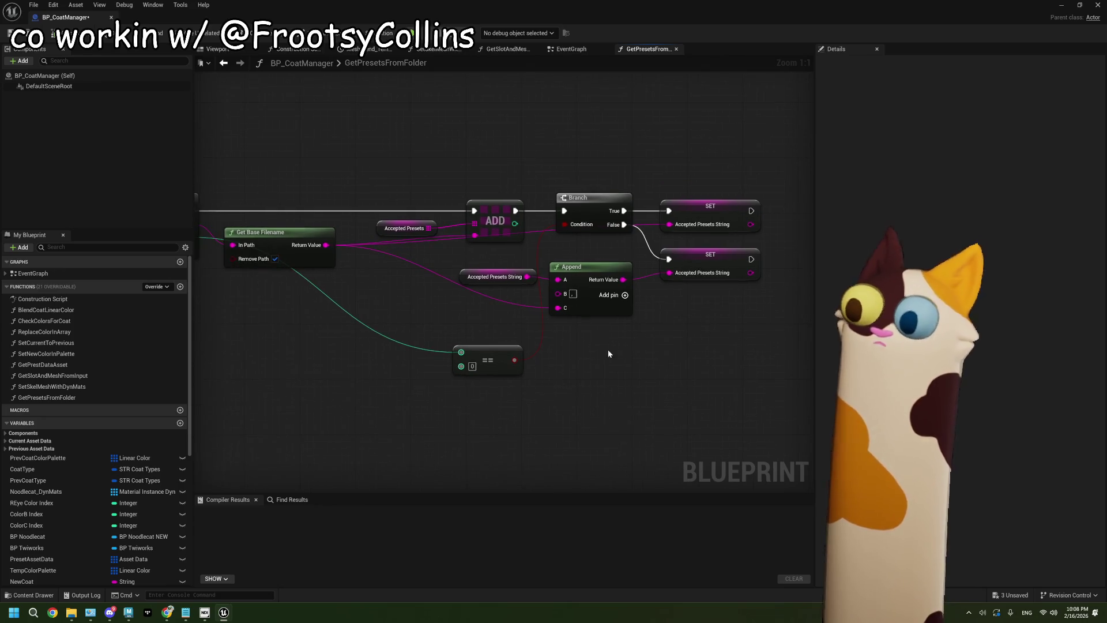
left_click_drag(511, 351, 508, 315)
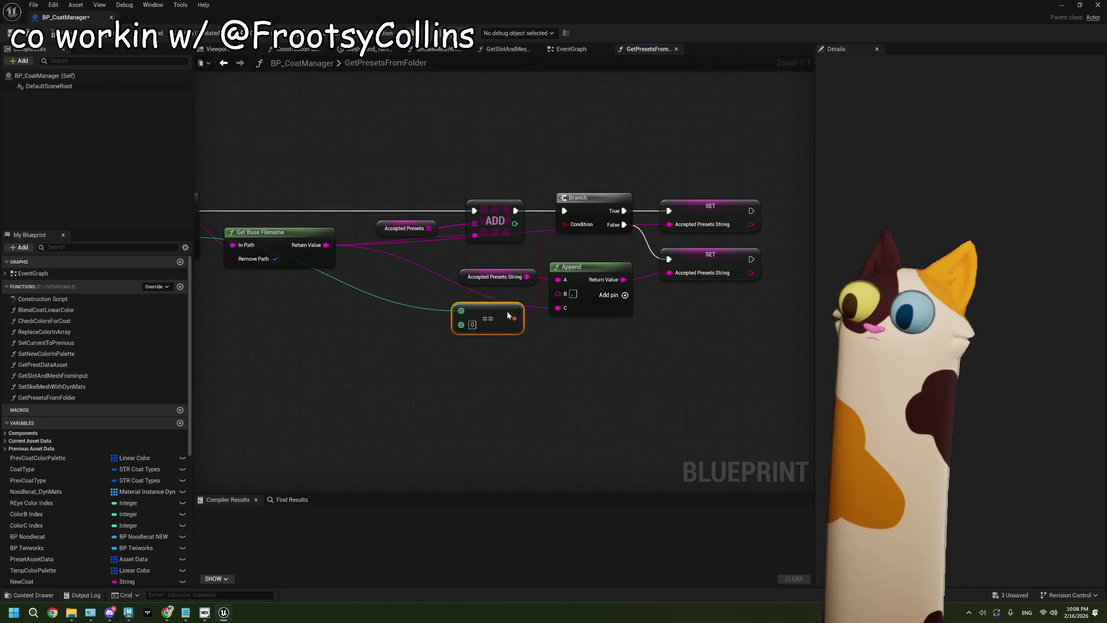
left_click(529, 280)
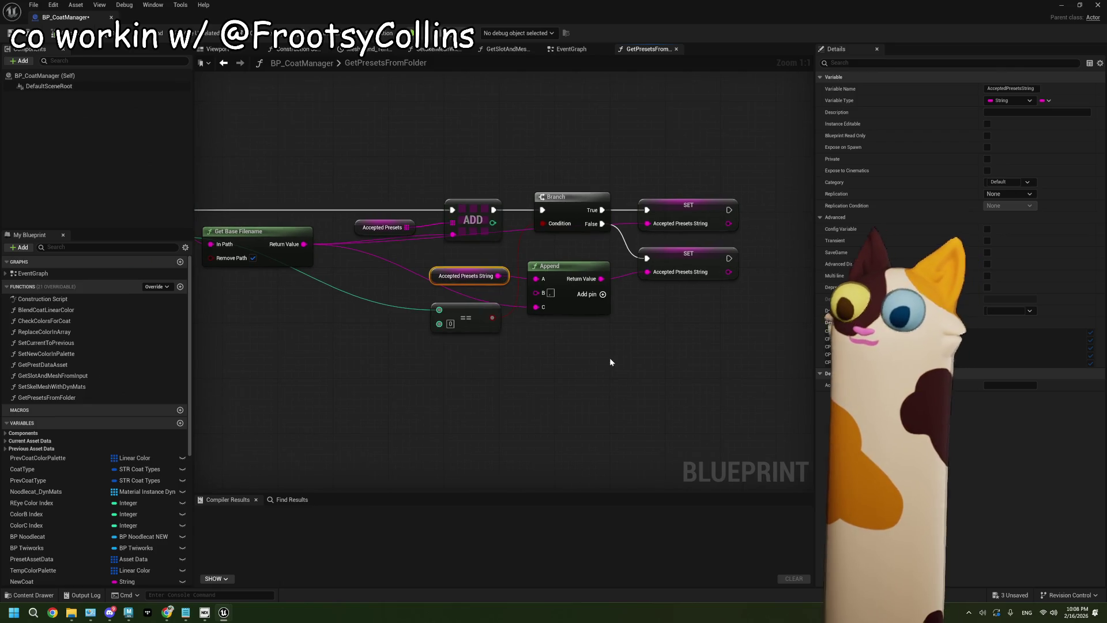
mouse_move(602, 360)
left_mouse_down()
mouse_move(603, 375)
mouse_move(507, 395)
mouse_move(457, 388)
mouse_move(539, 389)
left_mouse_up()
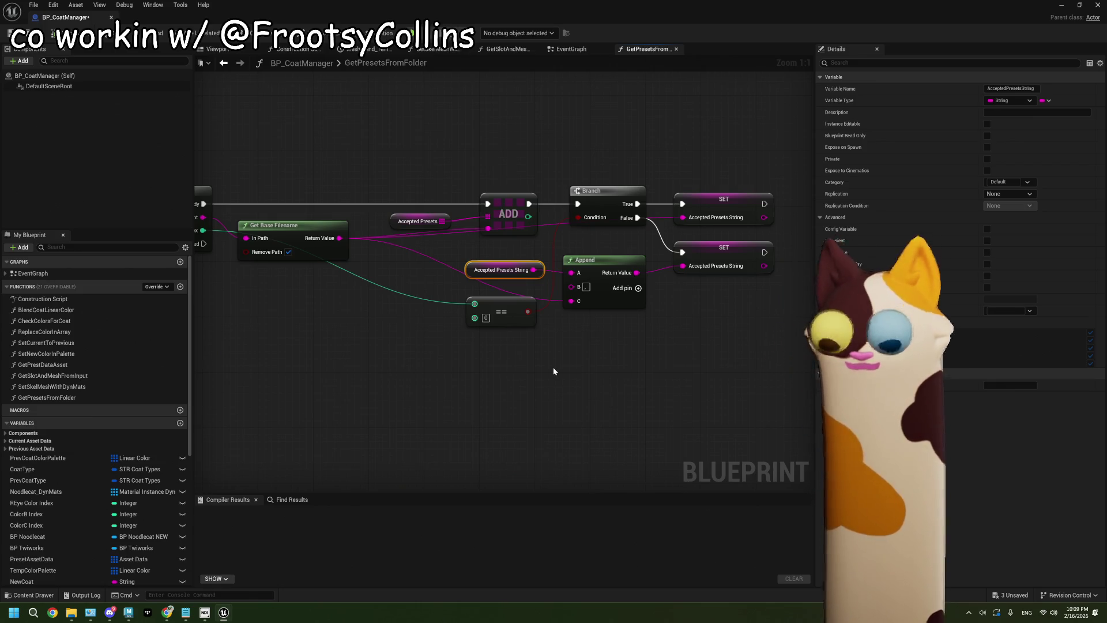
mouse_move(552, 366)
left_mouse_down()
mouse_move(474, 374)
mouse_move(551, 375)
left_mouse_up()
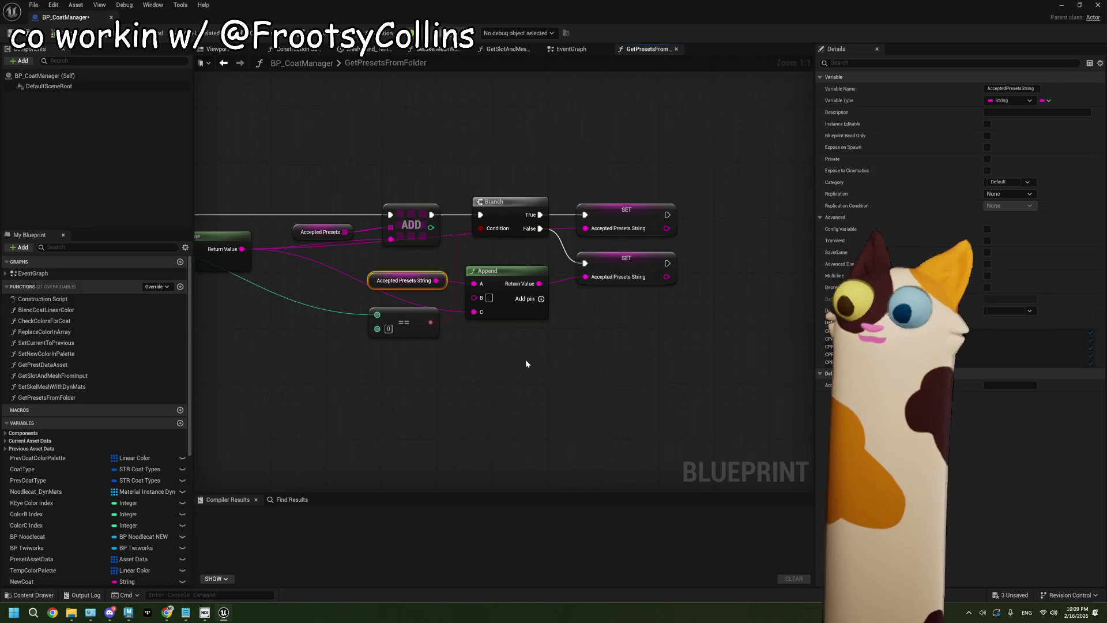
mouse_move(514, 363)
left_mouse_down()
mouse_move(571, 375)
mouse_move(452, 401)
left_mouse_up()
scroll(526, 370, "down", 2)
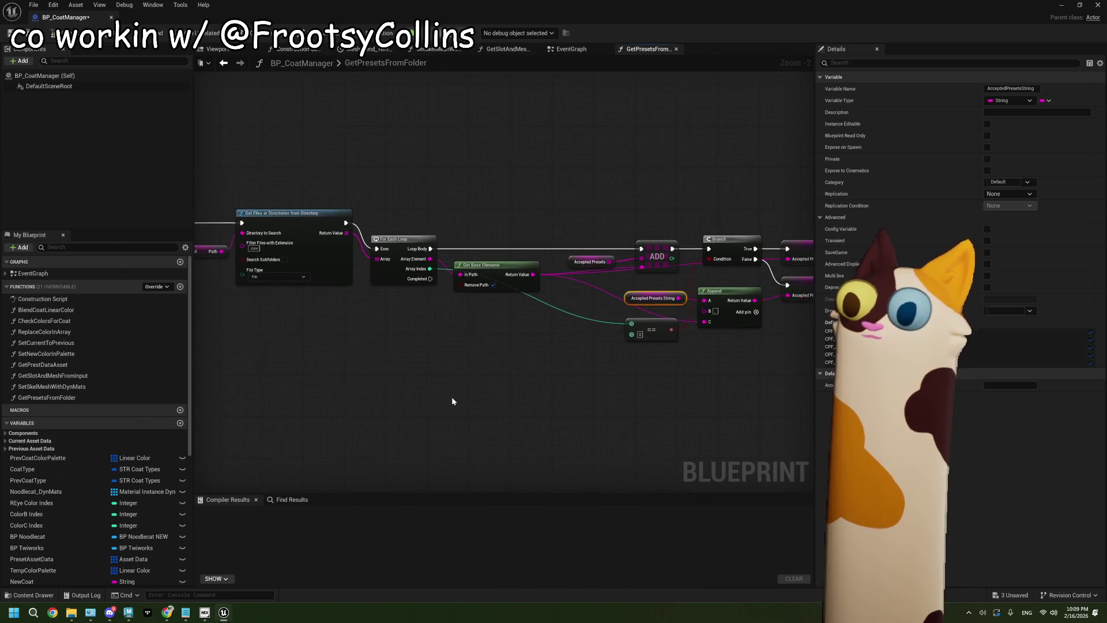
scroll(452, 401, "down", 1)
scroll(297, 348, "up", 3)
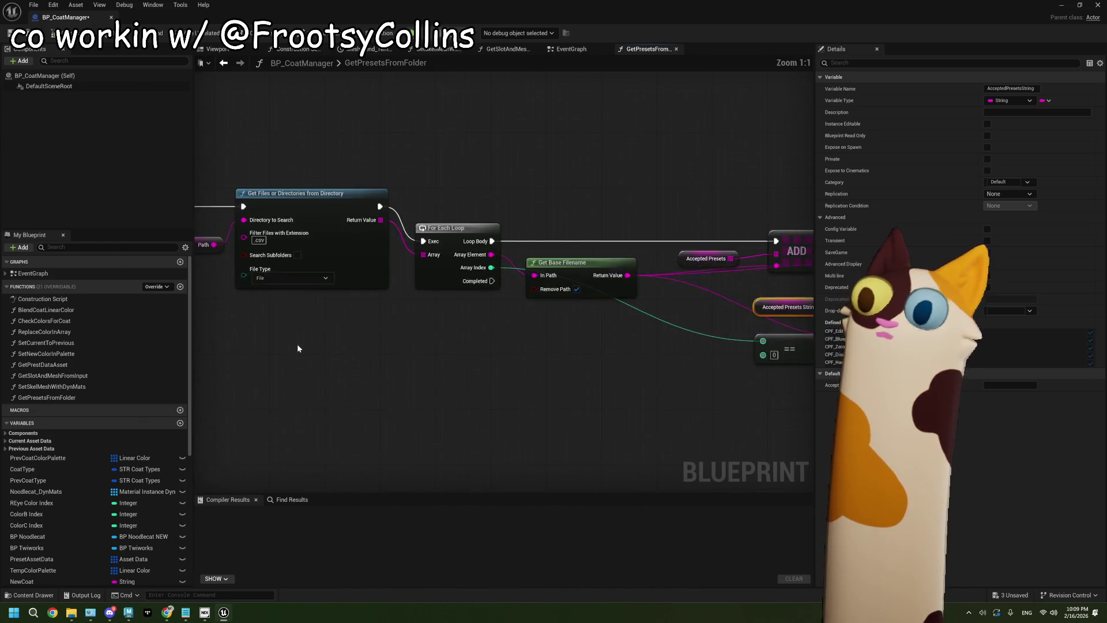
- Marquee-select the loop, ADD, Branch, Append and SET nodes and raise them level with Get Files
left_click_drag(297, 348, 364, 373)
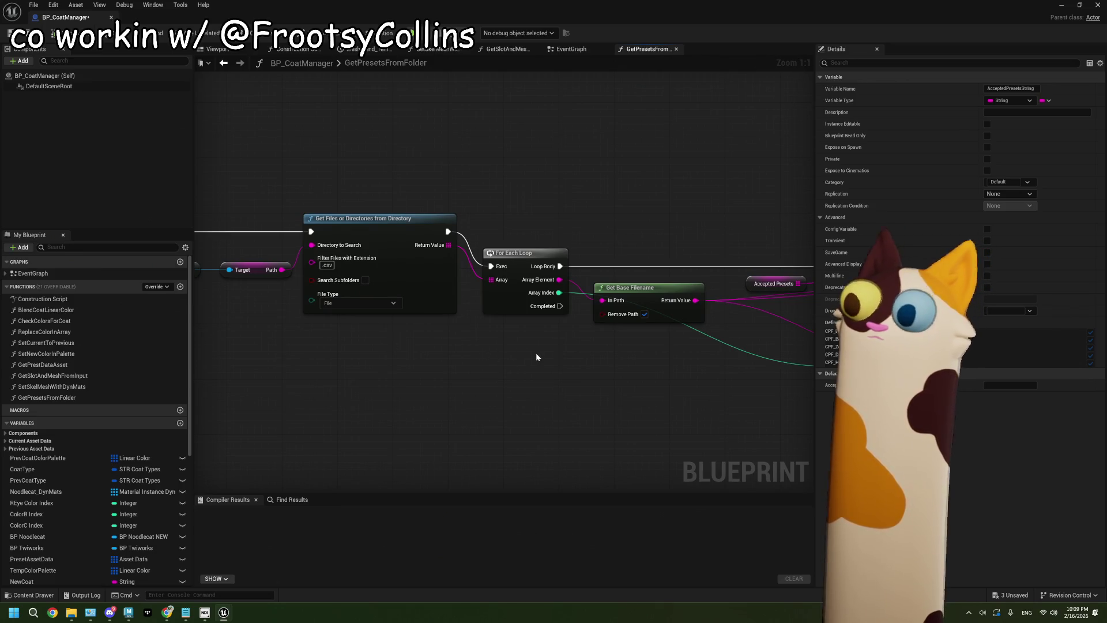
mouse_move(564, 357)
left_mouse_down()
mouse_move(418, 329)
mouse_move(580, 352)
left_mouse_up()
scroll(580, 347, "down", 2)
scroll(576, 355, "down", 2)
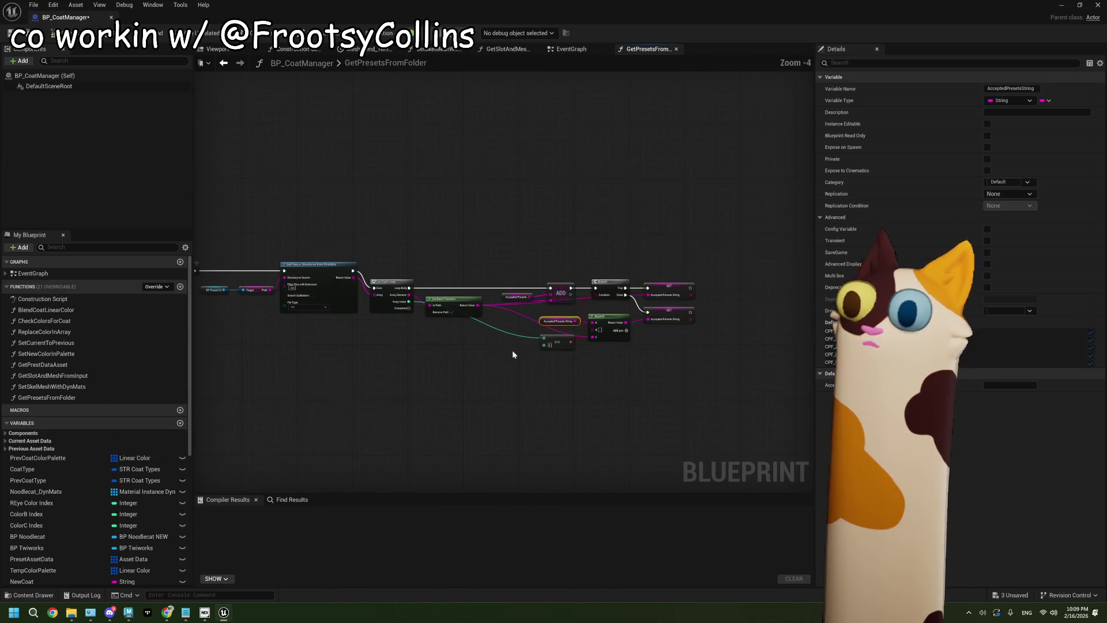
mouse_move(680, 403)
left_mouse_down()
mouse_move(494, 240)
mouse_move(381, 231)
left_mouse_up()
left_click_drag(371, 284, 371, 266)
scroll(357, 289, "up", 3)
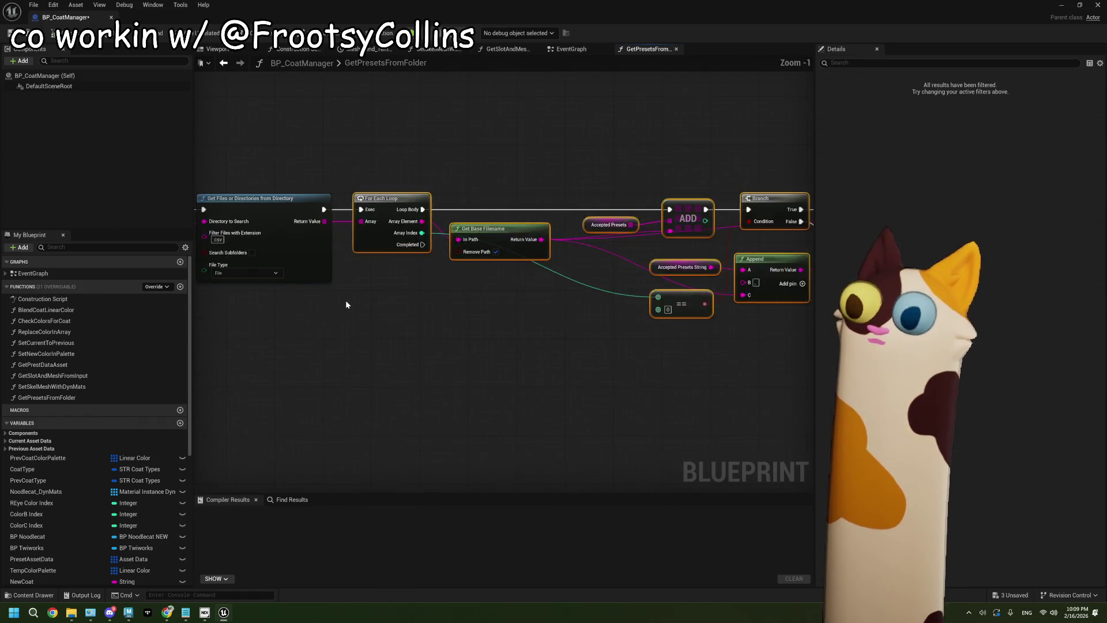
mouse_move(514, 316)
left_mouse_down()
mouse_move(596, 323)
mouse_move(514, 338)
mouse_move(544, 366)
mouse_move(376, 378)
mouse_move(390, 321)
left_mouse_up()
- Add a Print String node off the For Each Loop's Completed pin
left_click_drag(377, 256, 421, 414)
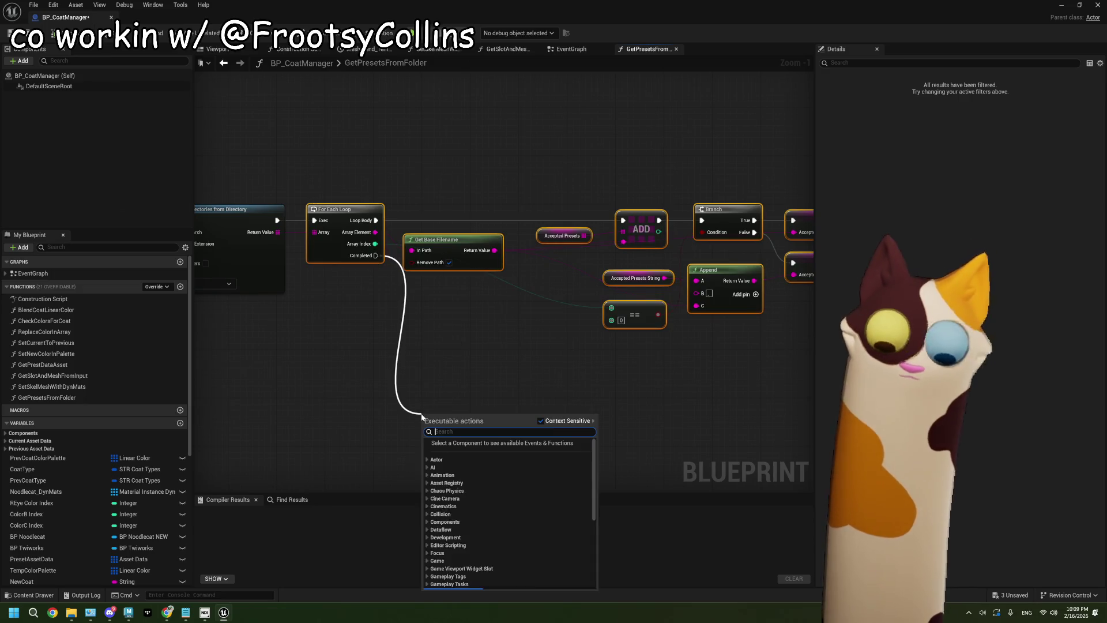
type("print")
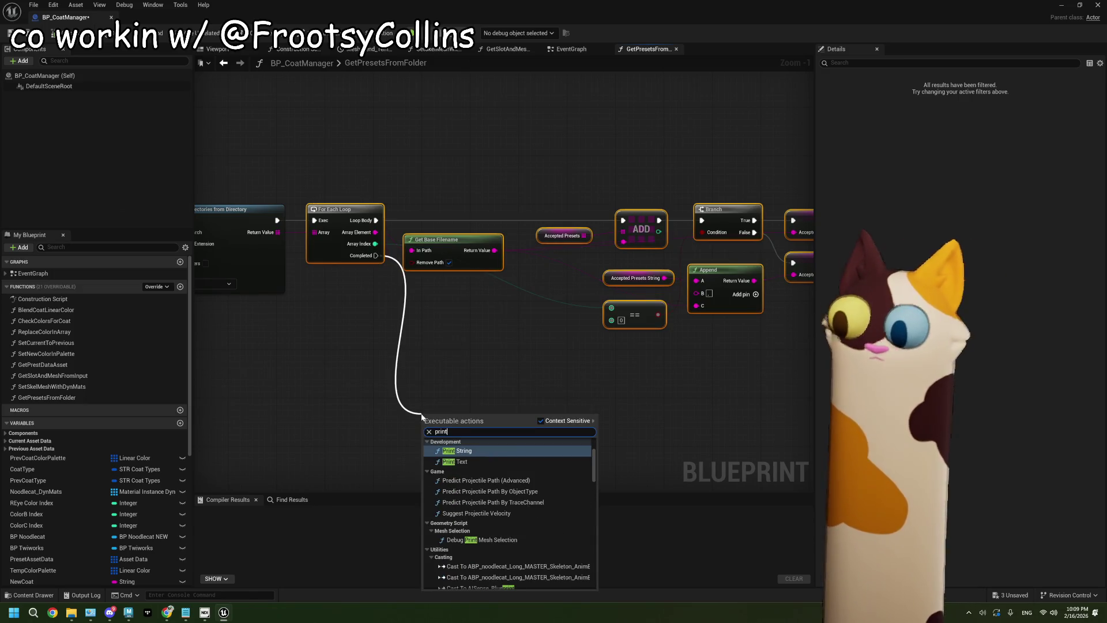
key("Return")
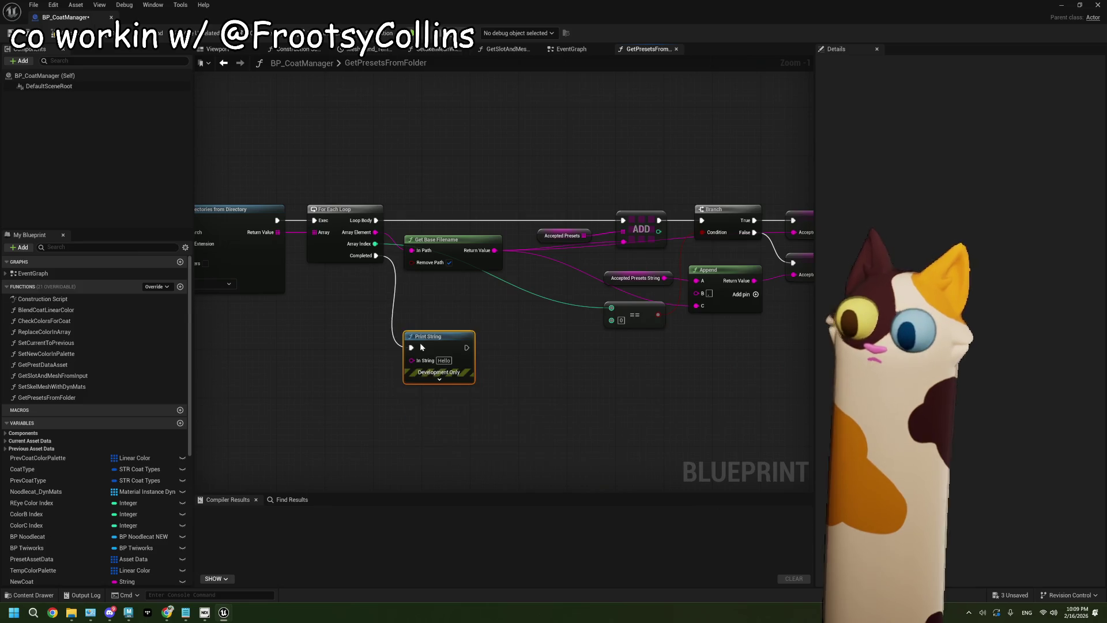
scroll(403, 363, "up", 1)
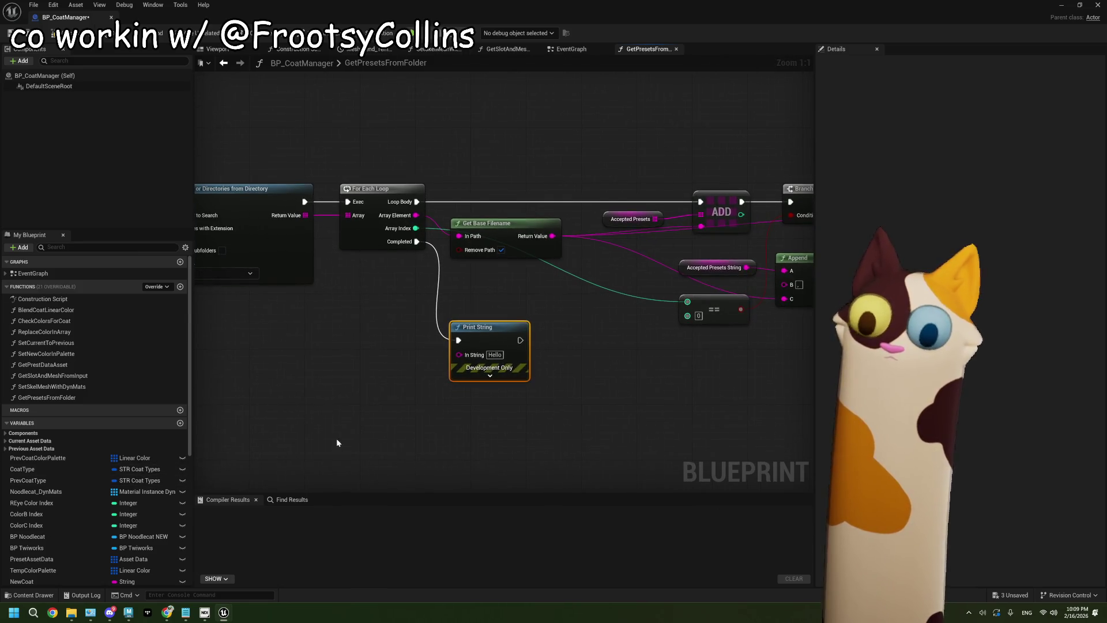
scroll(33, 523, "down", 5)
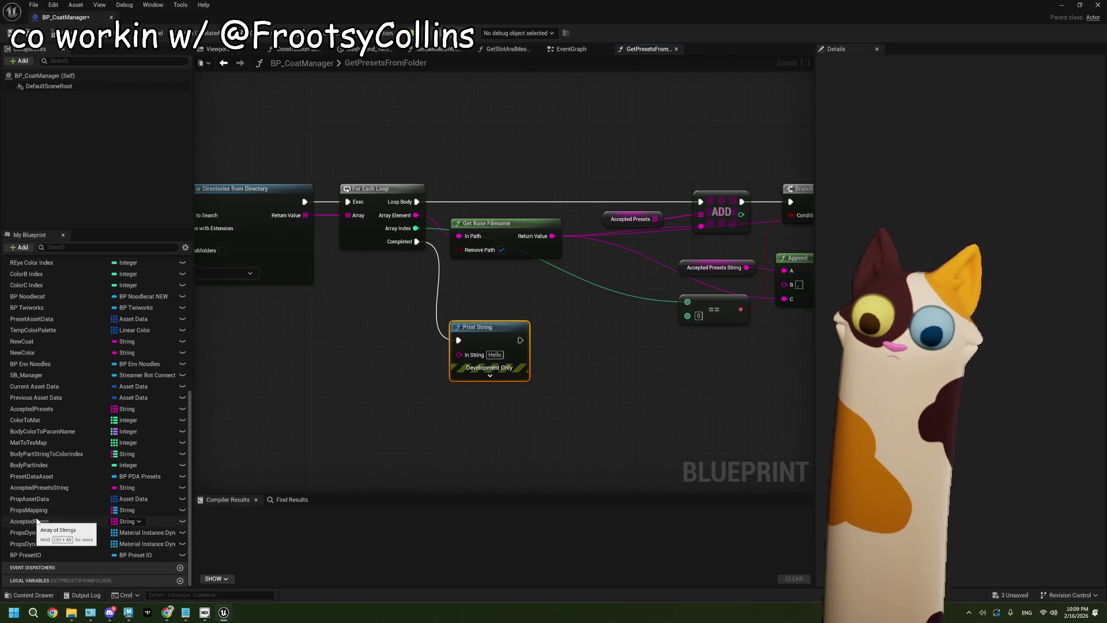
- Wire an Accepted Presets String getter into Print String, then compile, save, and return to the level
left_click(87, 488)
left_click_drag(636, 398, 539, 373)
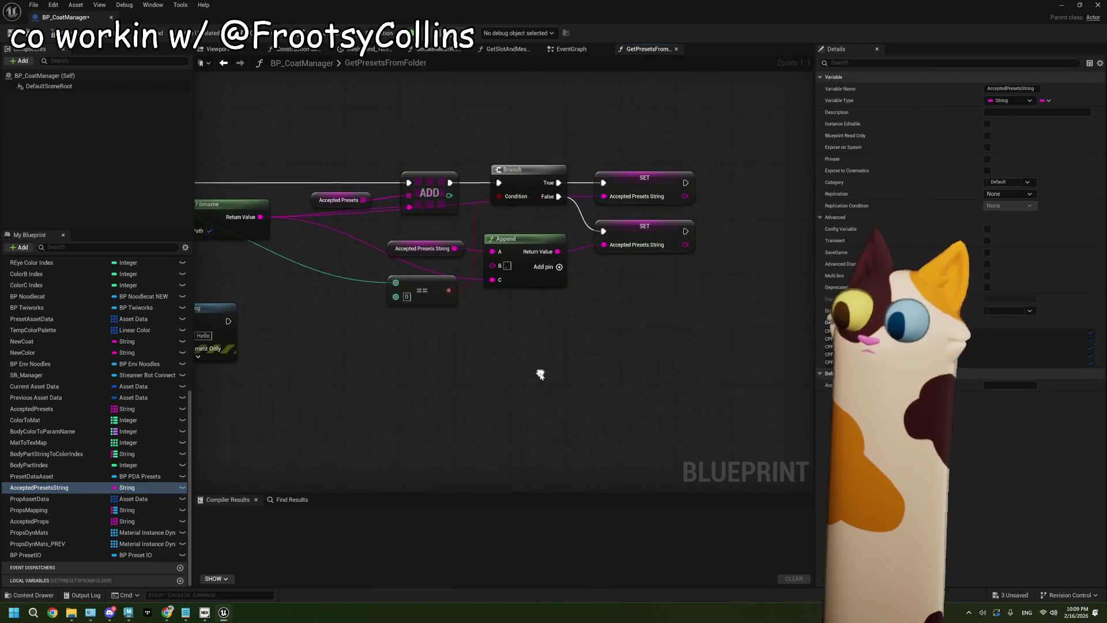
left_click_drag(461, 378, 665, 383)
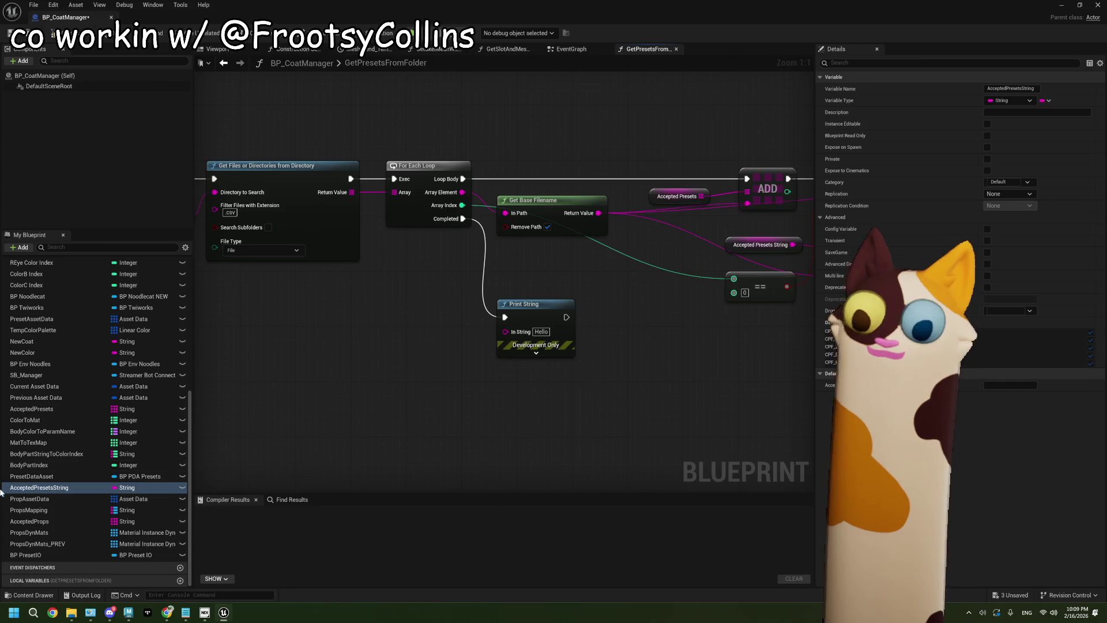
mouse_move(39, 487)
left_mouse_down()
mouse_move(375, 324)
mouse_move(505, 331)
left_mouse_up()
left_click(445, 336)
left_click(53, 33)
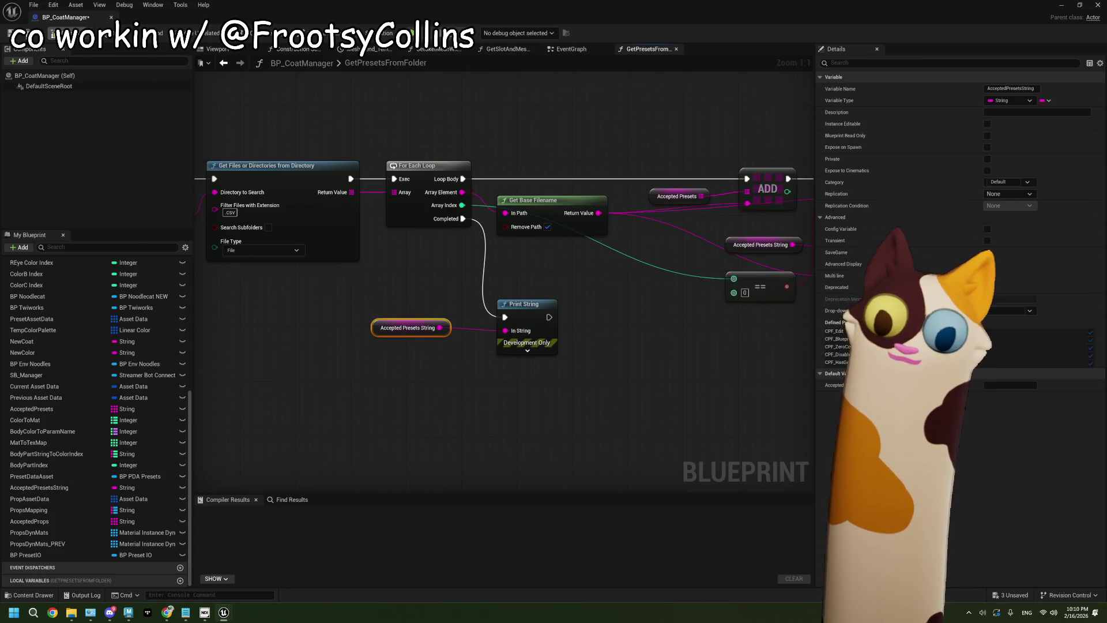
left_click(1059, 10)
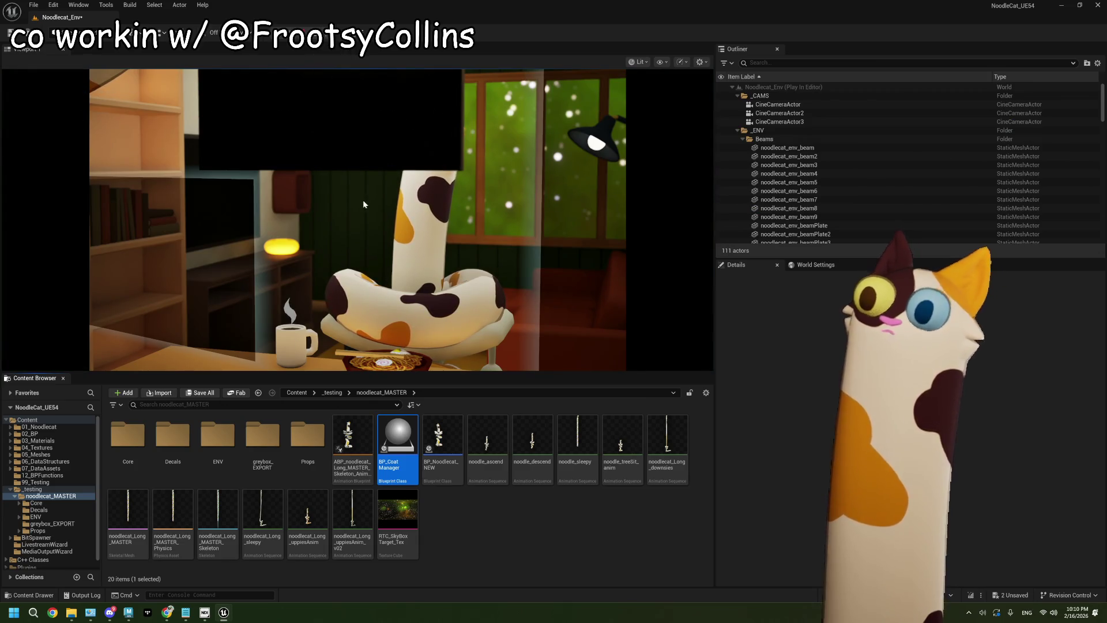
- Stop the play test, delete the debug Print String and its getter from BP_CoatManager, recompile and save
key("Escape")
left_click(541, 93)
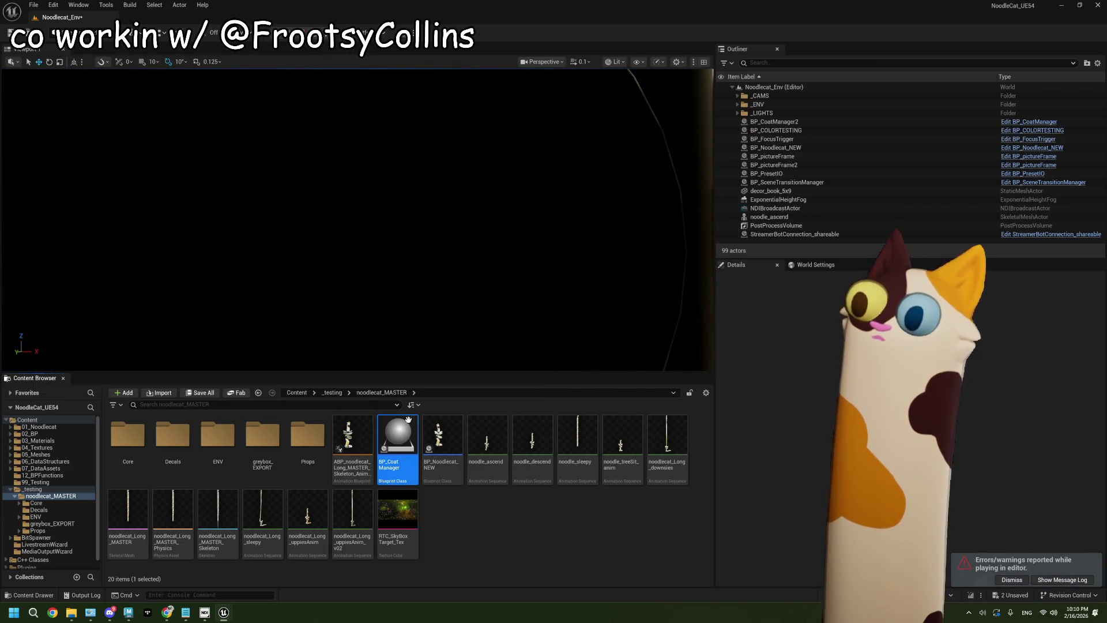
double_click(397, 438)
left_click_drag(358, 285, 531, 387)
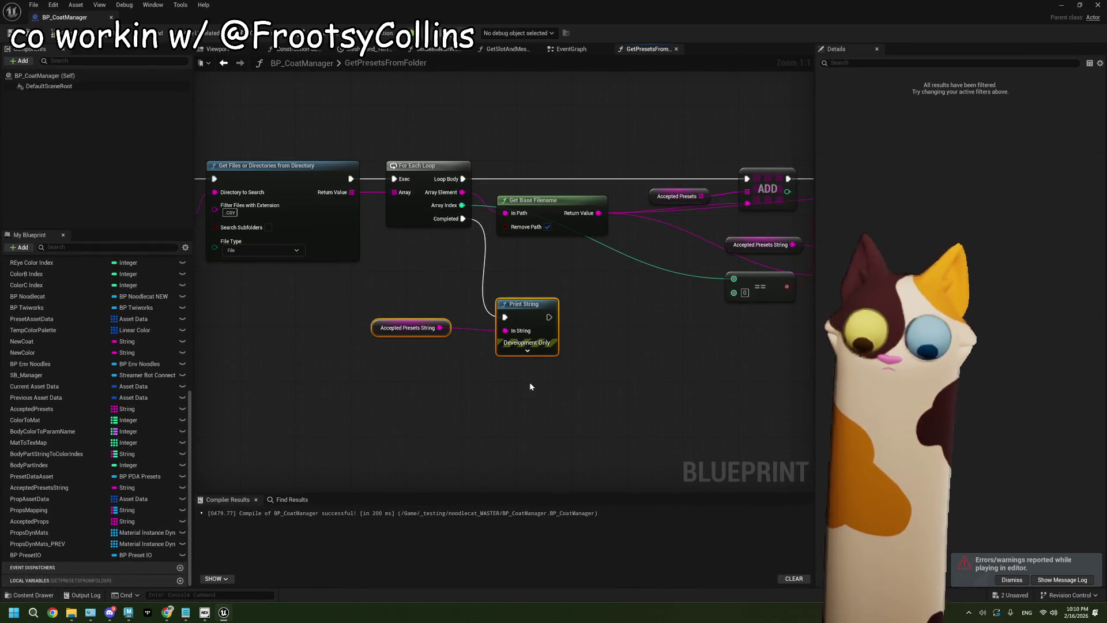
key("Delete")
key("F7")
key("ctrl+s")
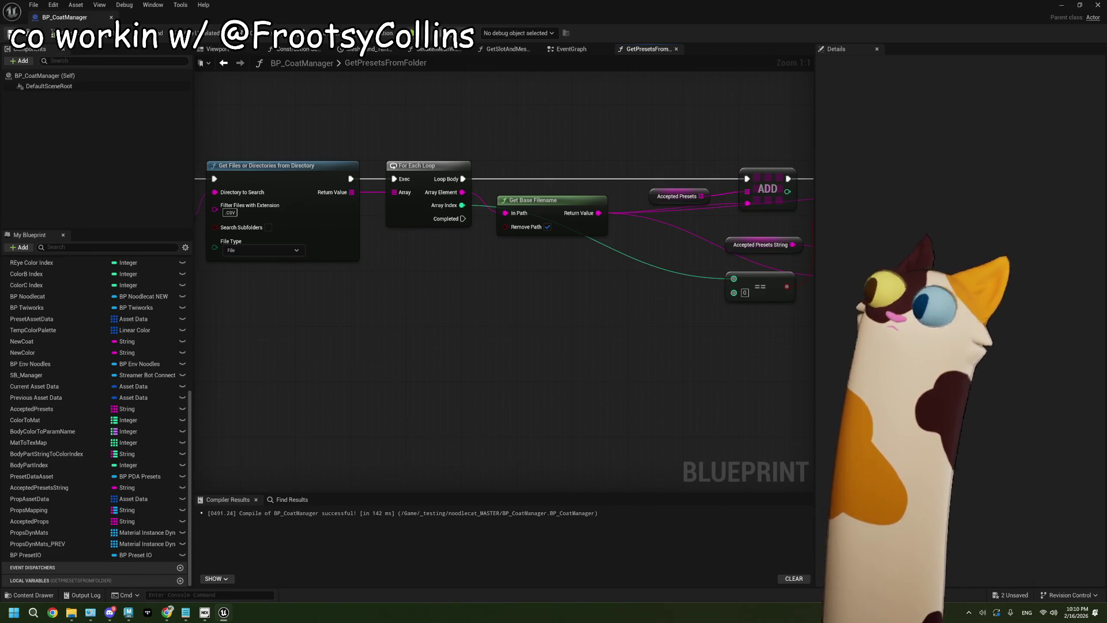
- Return to the level editor, look around the cat room, and clear the Content Browser selection
left_click(1061, 5)
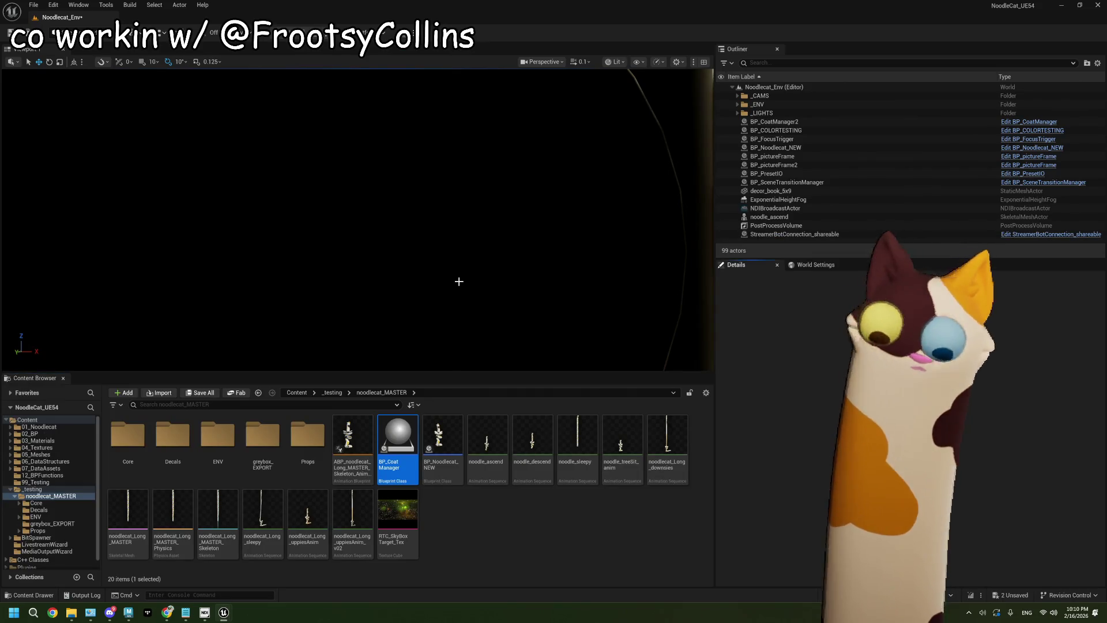
mouse_move(457, 279)
left_mouse_down()
mouse_move(530, 276)
mouse_move(444, 269)
mouse_move(460, 279)
left_mouse_up()
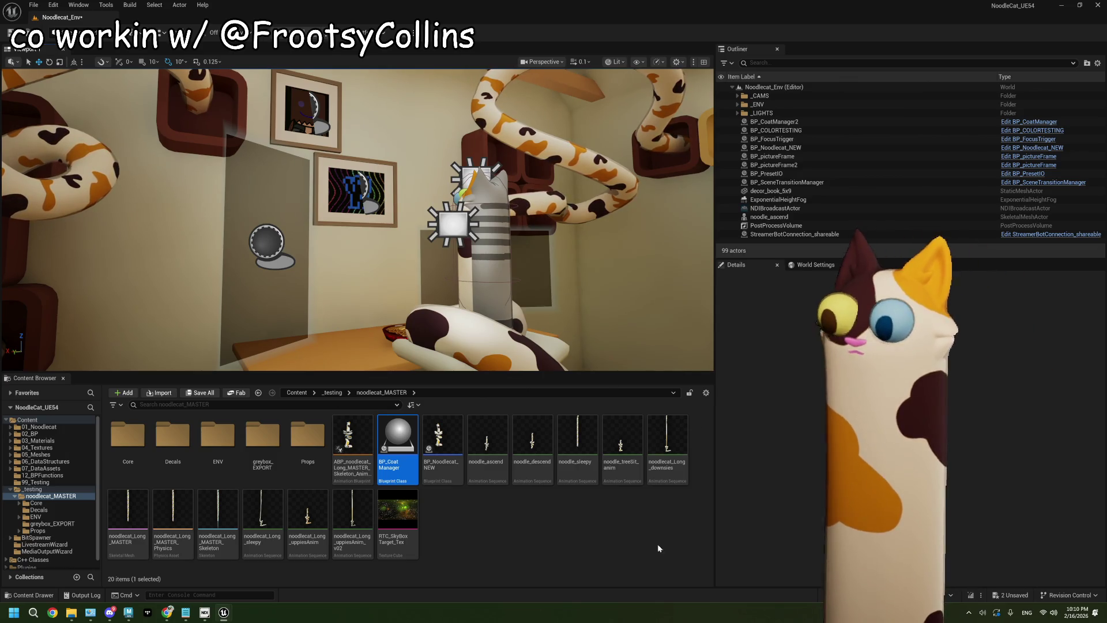
left_click(638, 526)
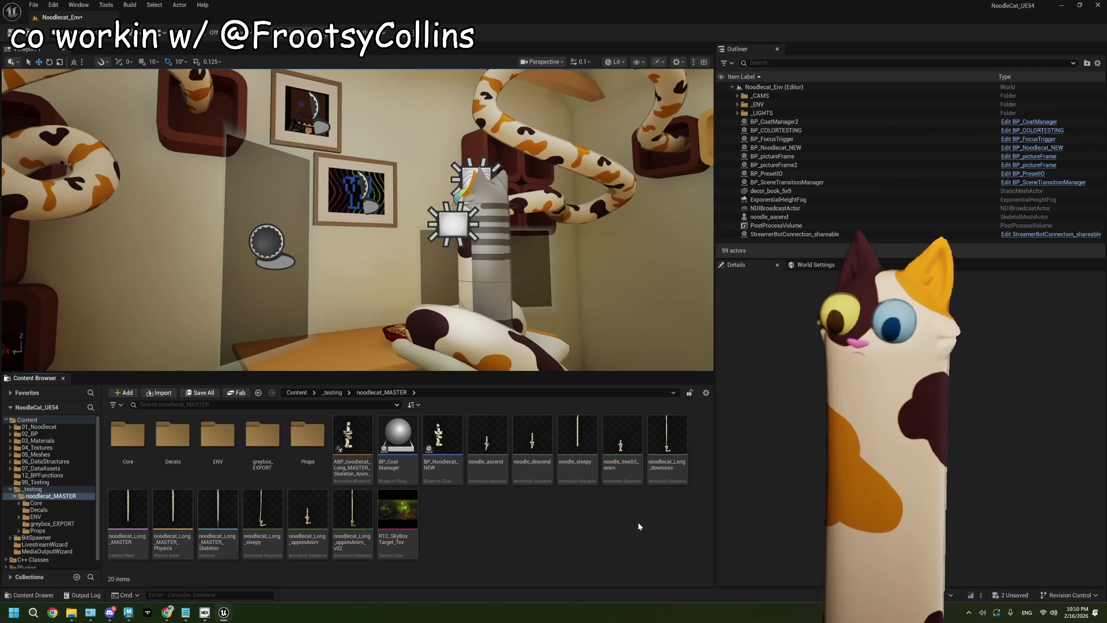
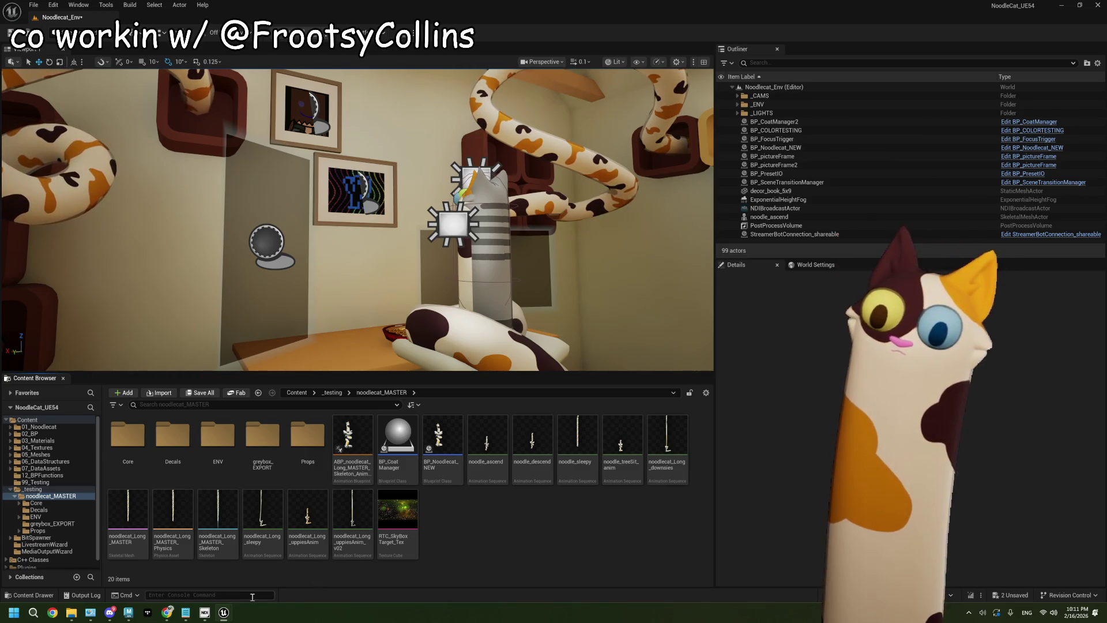
- Open the Core folder and load StreamerBotConnection_shareable in the Blueprint editor
mouse_move(222, 614)
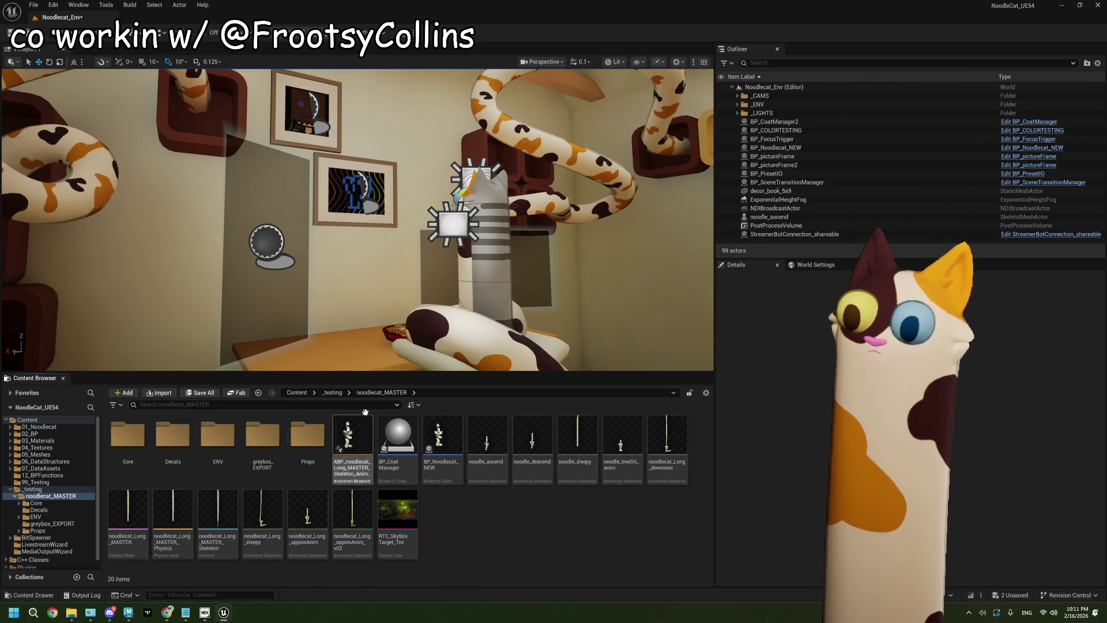
double_click(137, 440)
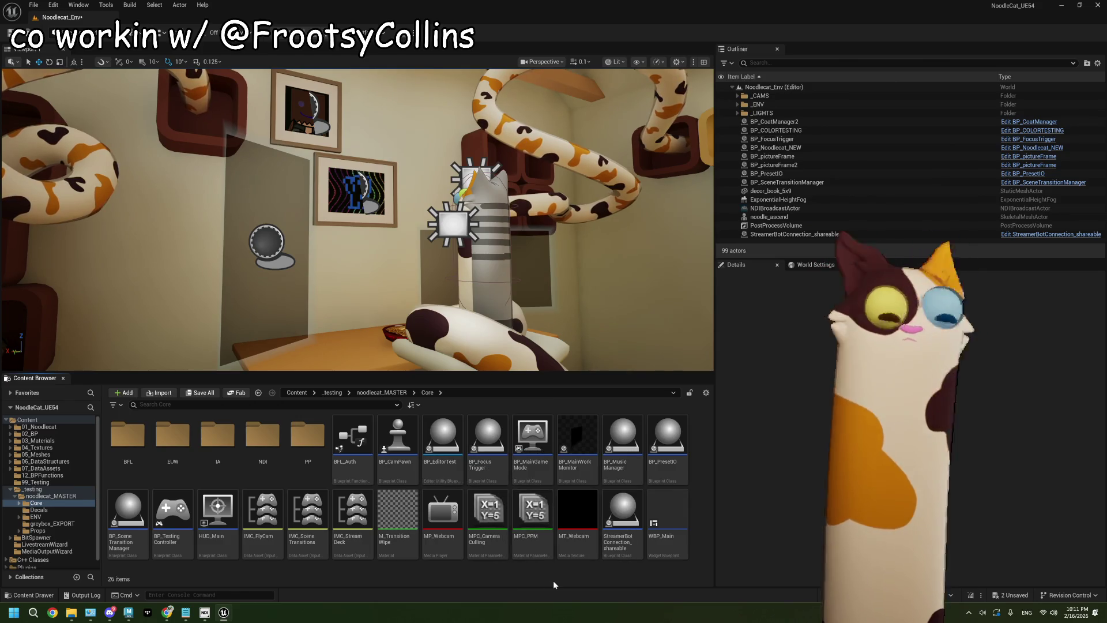
mouse_move(403, 447)
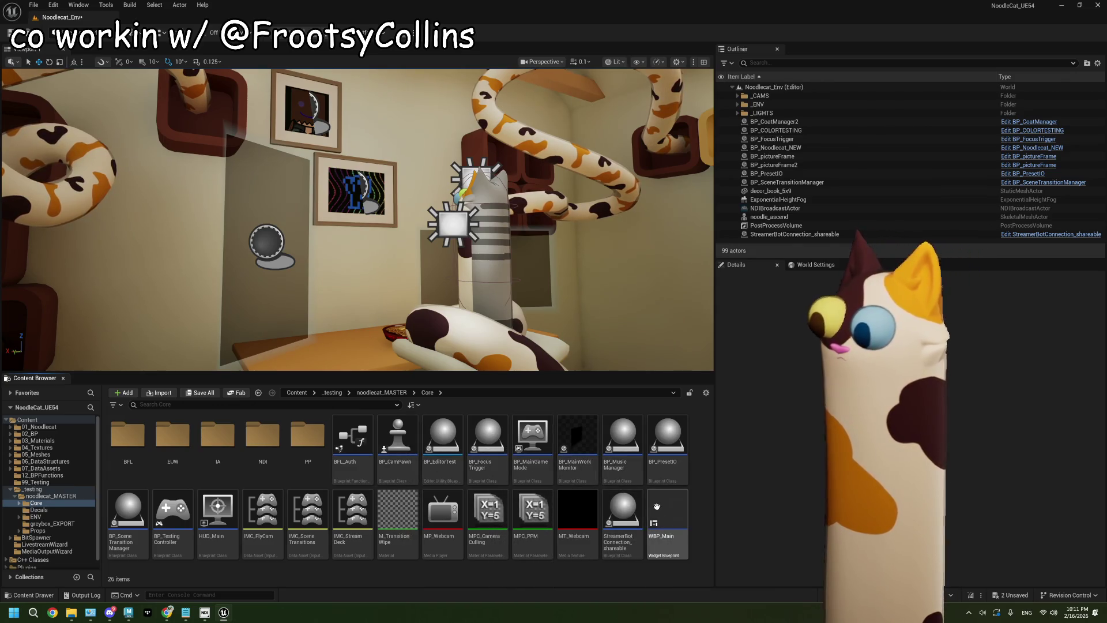
mouse_move(482, 454)
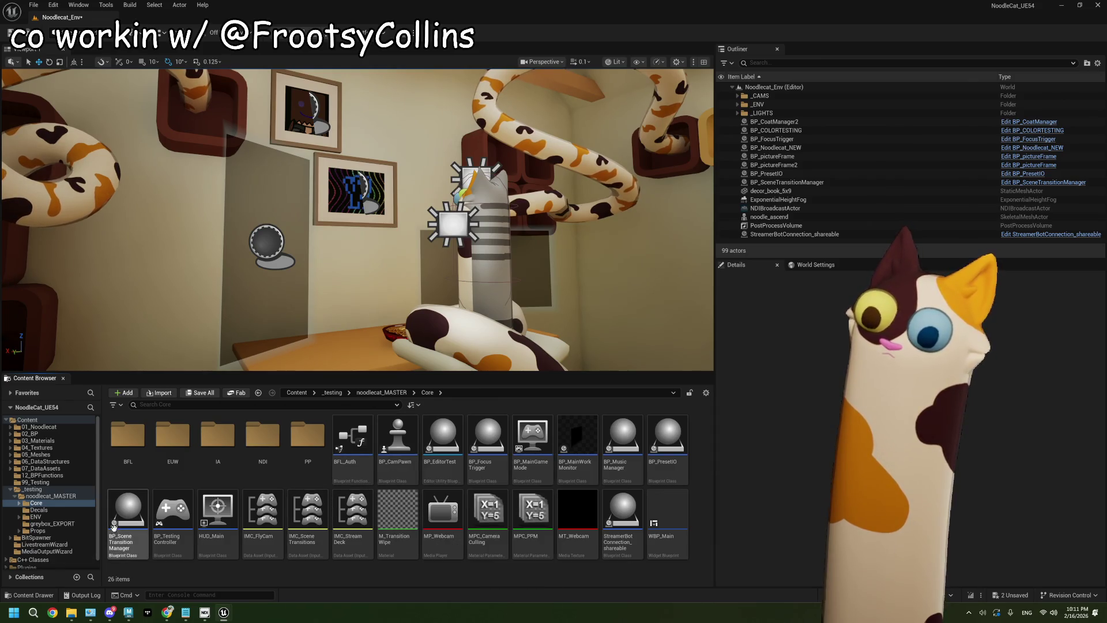
left_click(632, 532)
double_click(632, 532)
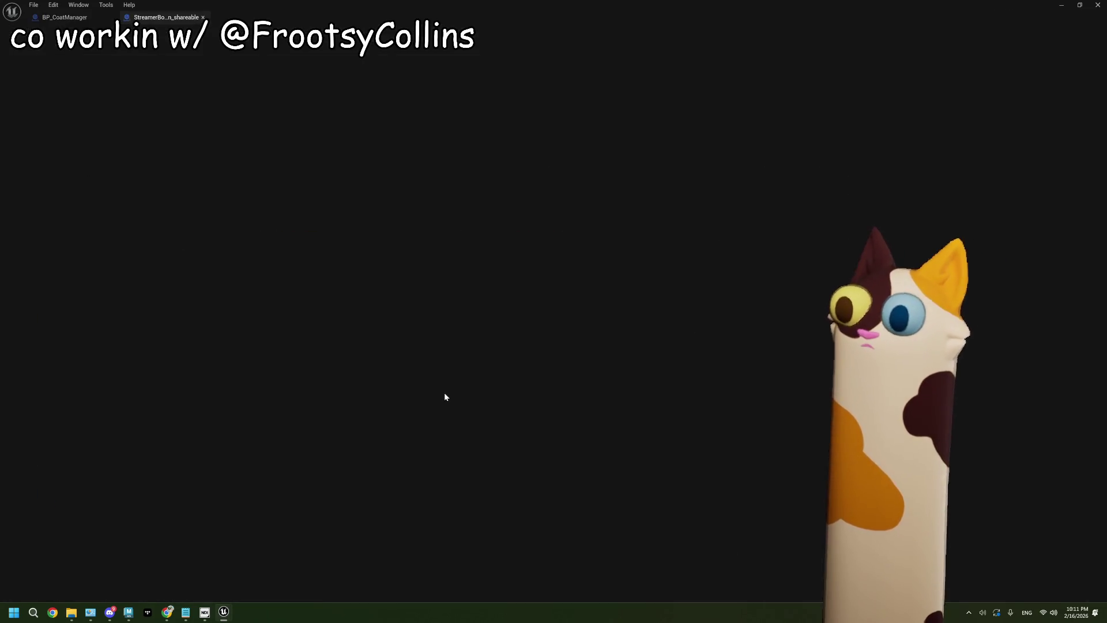
- Inspect the Accepted Preset String getter and the AcceptedPresetString variable's properties
scroll(517, 378, "up", 6)
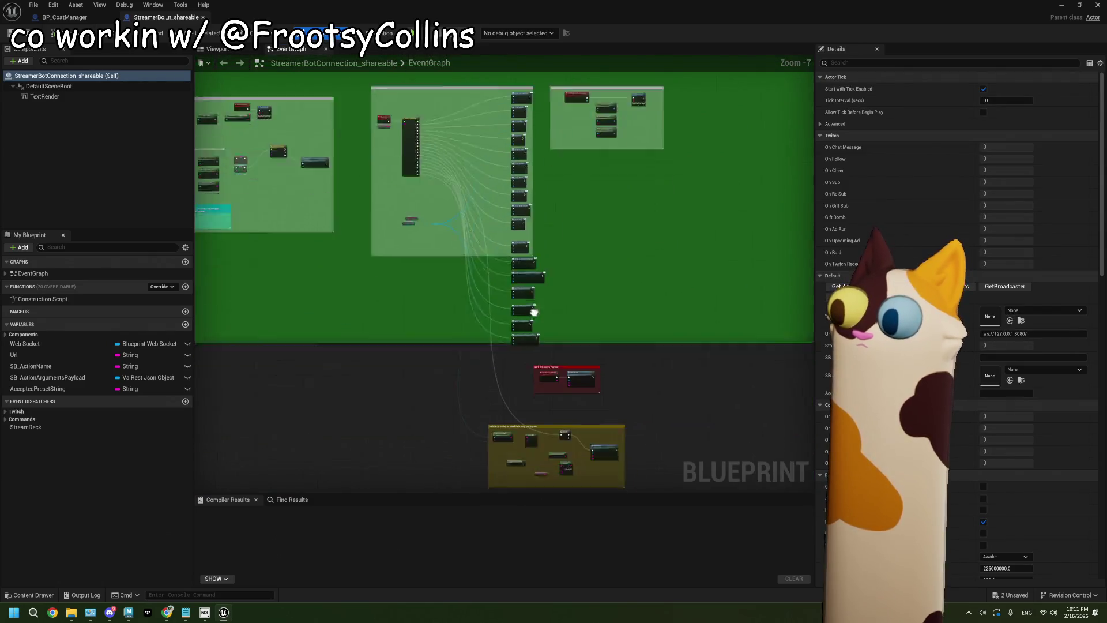
scroll(487, 323, "up", 1)
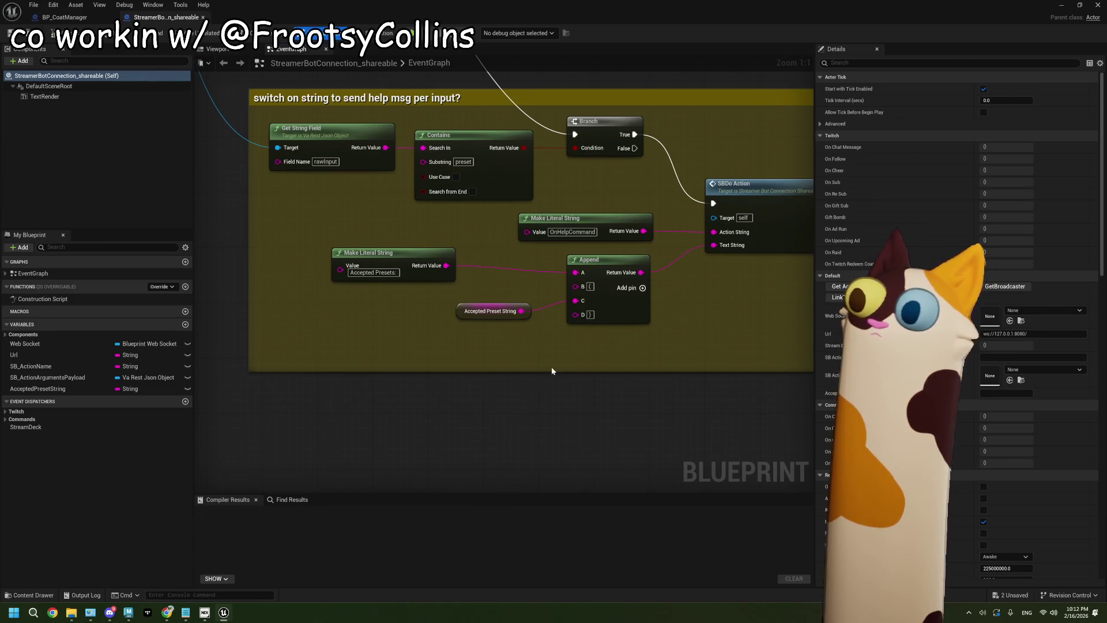
left_click(487, 311)
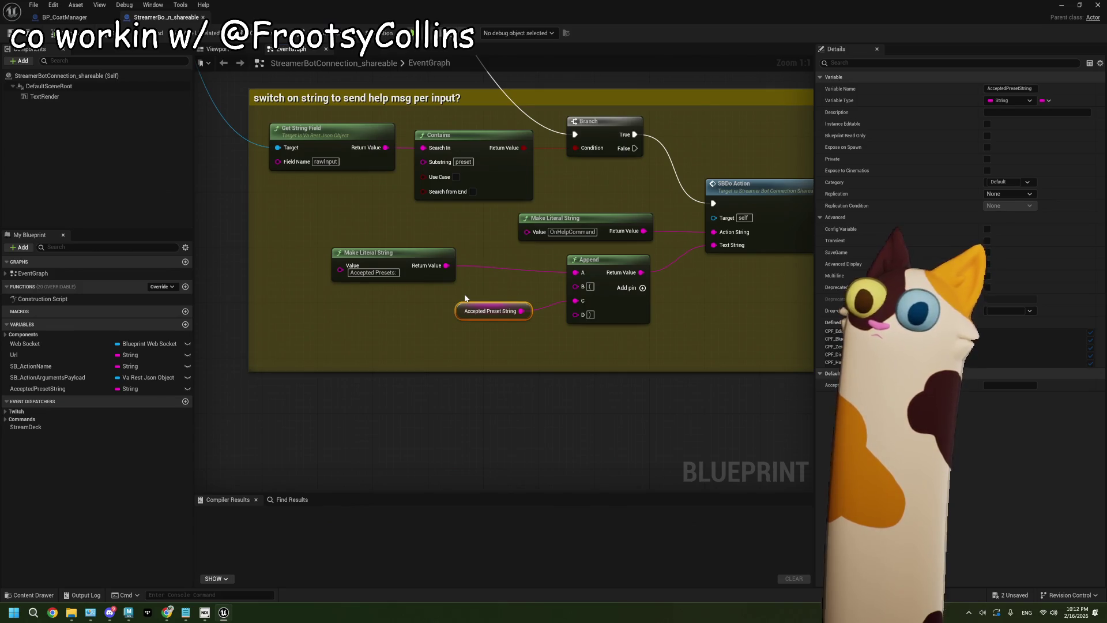
left_click(70, 389)
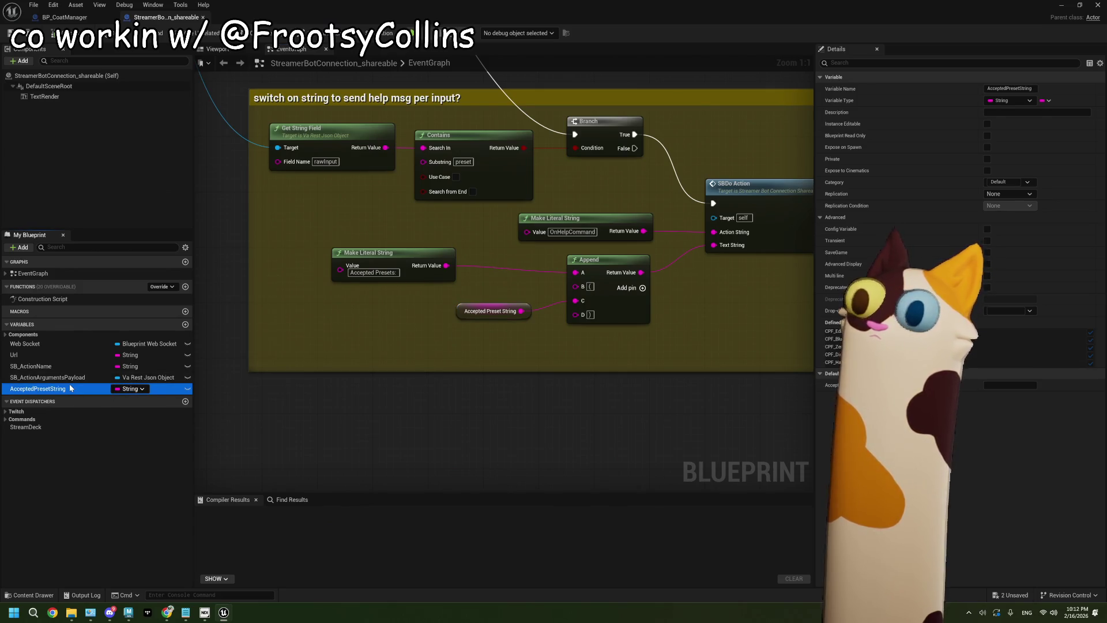
scroll(343, 435, "down", 8)
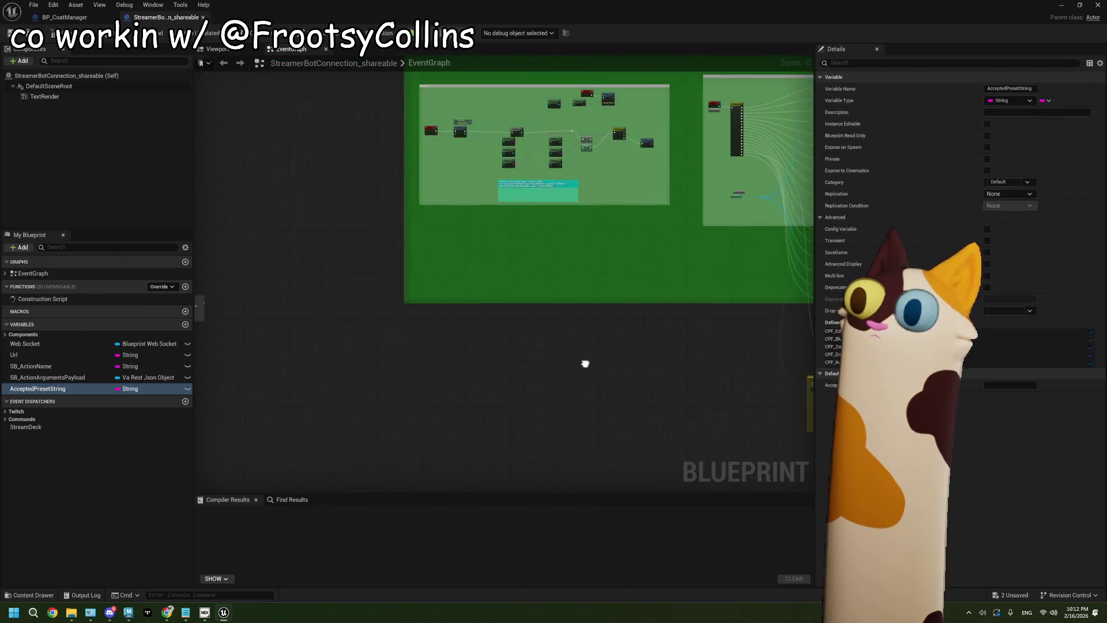
left_click_drag(585, 364, 621, 377)
scroll(638, 381, "up", 8)
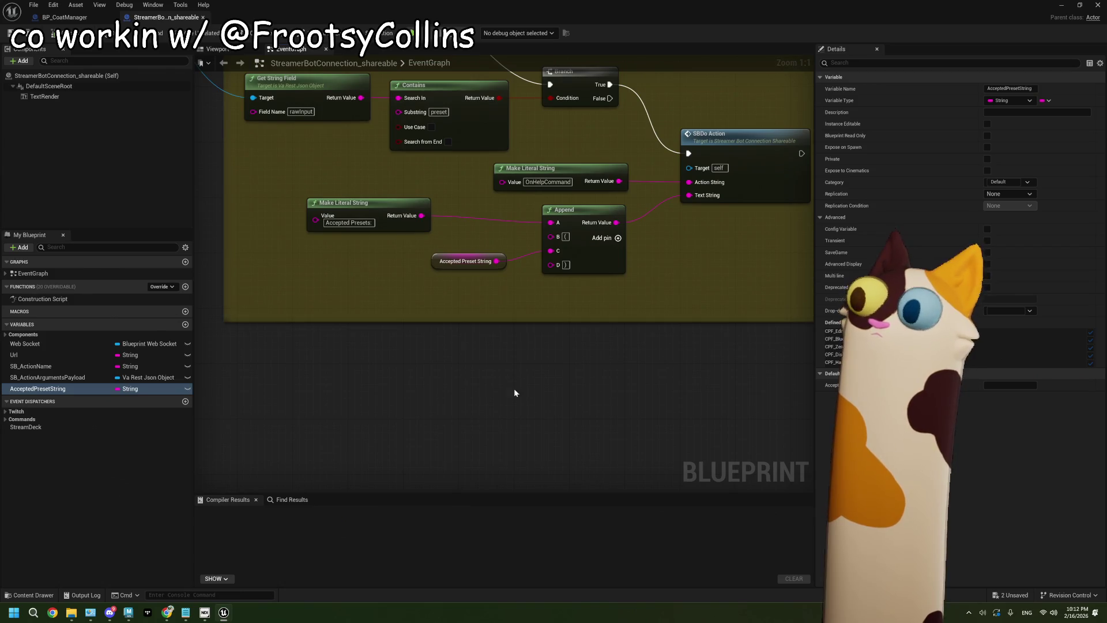
left_click_drag(515, 392, 519, 413)
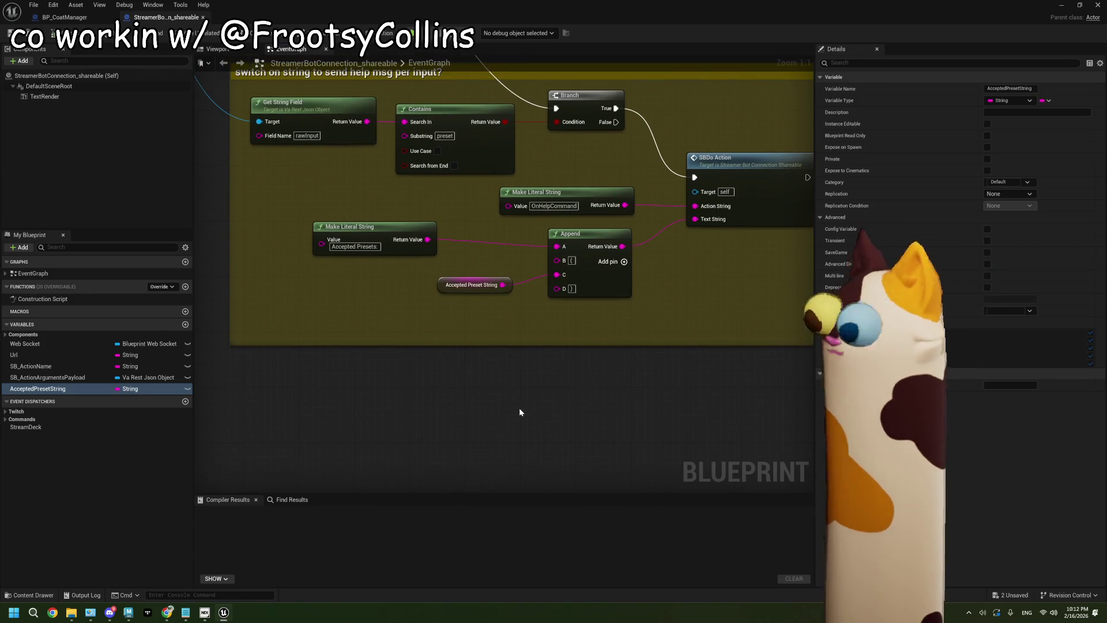
- Move the Make Literal String node right and delete the Accepted Preset String getter
left_click_drag(404, 252, 487, 260)
left_click_drag(511, 368, 505, 363)
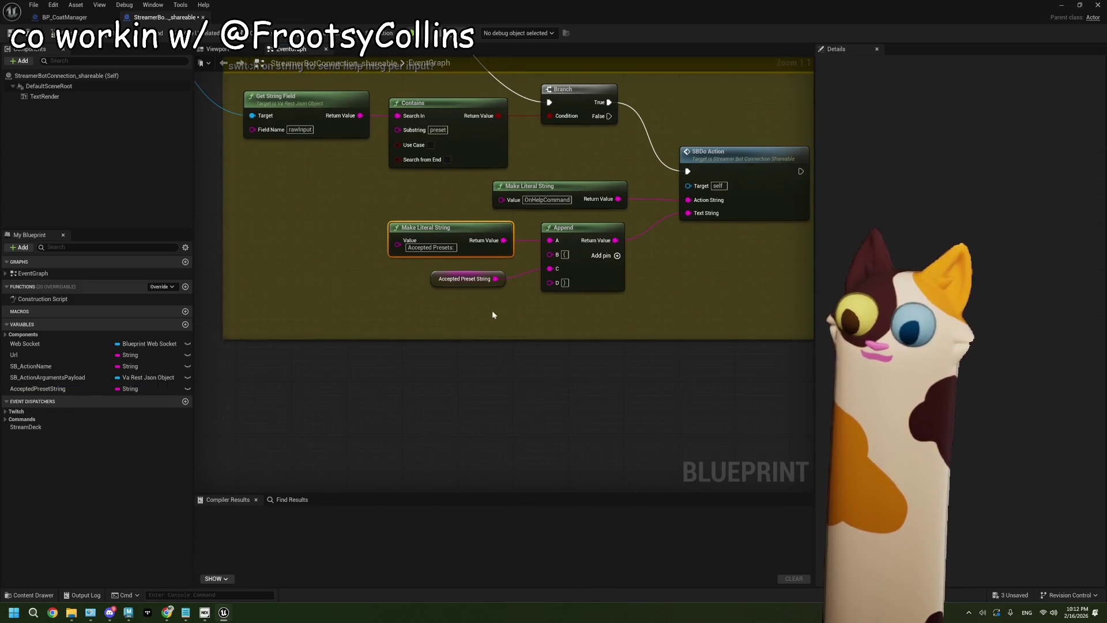
scroll(493, 314, "down", 5)
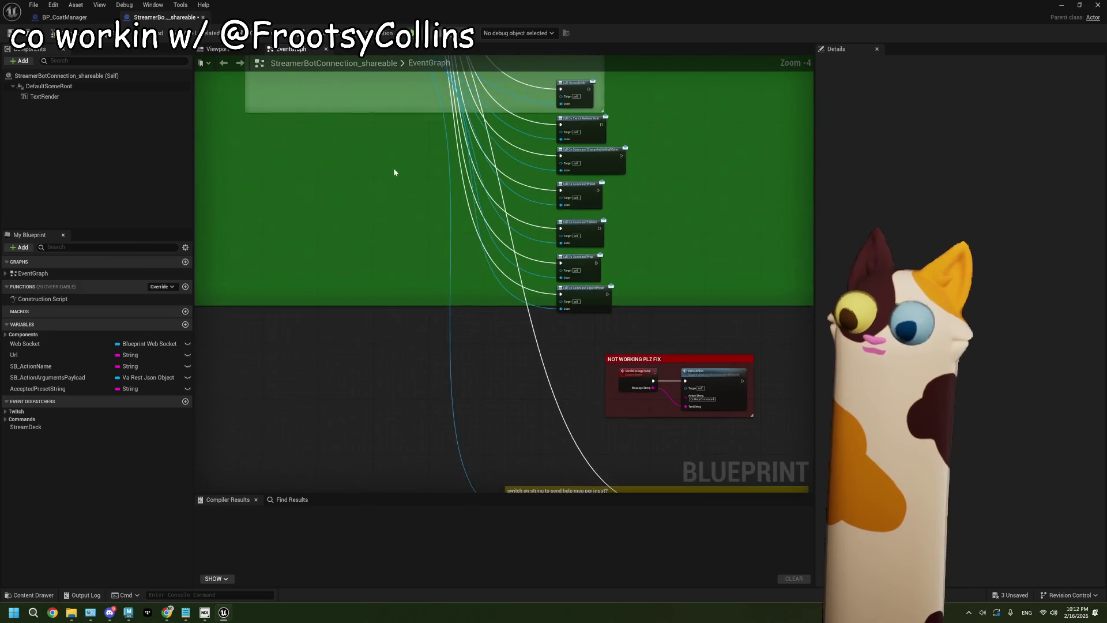
mouse_move(394, 172)
left_mouse_down()
mouse_move(397, 294)
mouse_move(413, 232)
left_mouse_up()
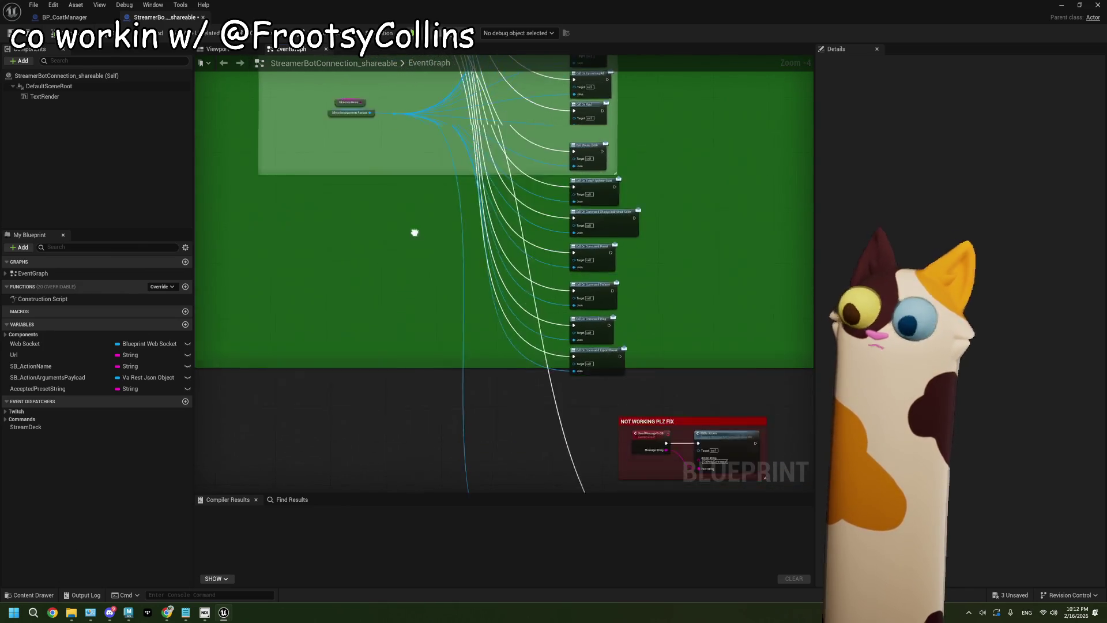
scroll(419, 389, "up", 5)
left_click_drag(506, 424, 442, 421)
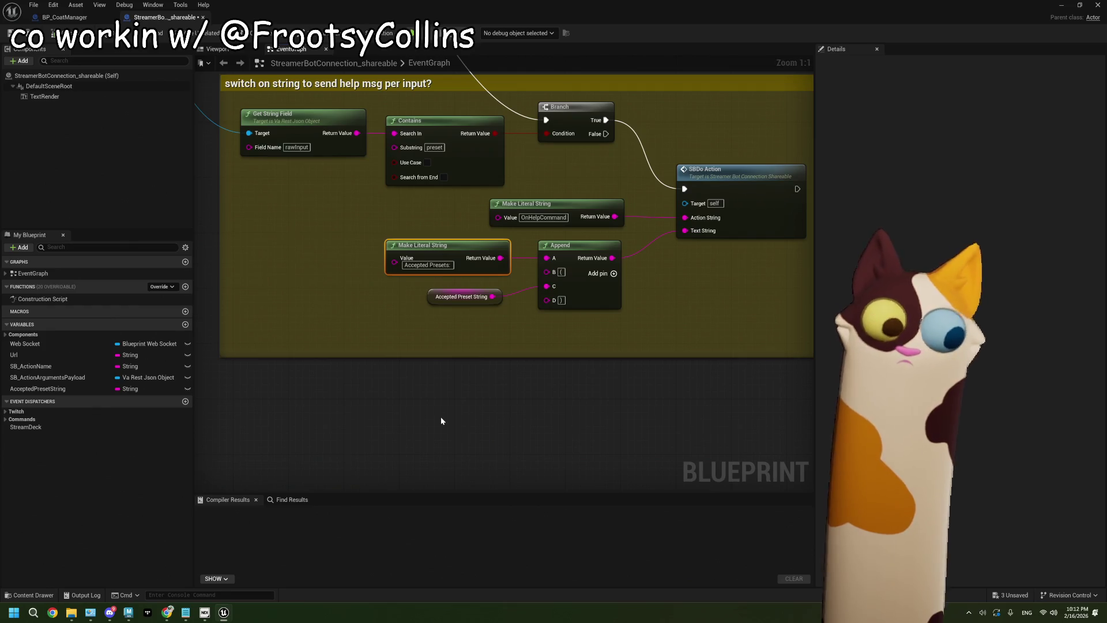
left_click(456, 296)
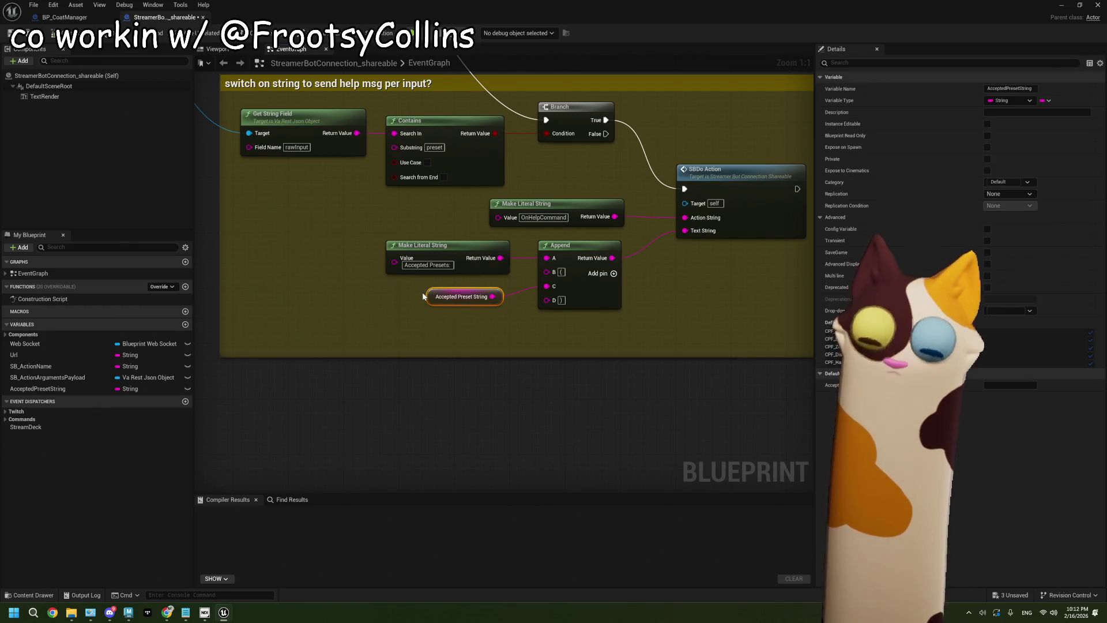
key("Delete")
- Pan and zoom across the EventGraph to survey the Print String, Delay and lower node groups
left_click_drag(405, 314, 456, 306)
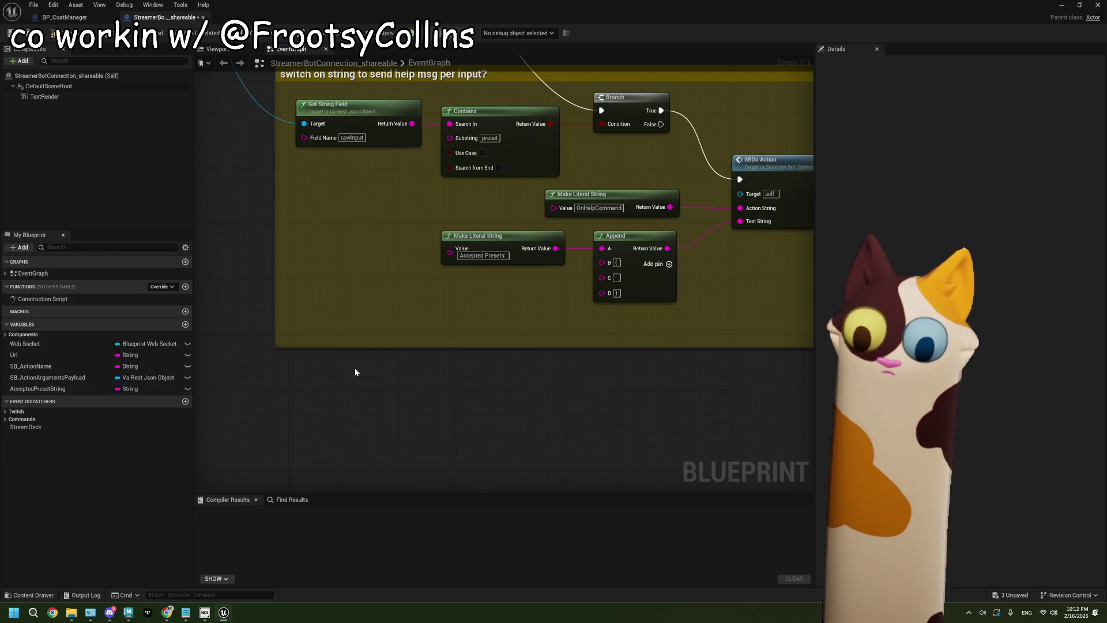
scroll(355, 372, "down", 5)
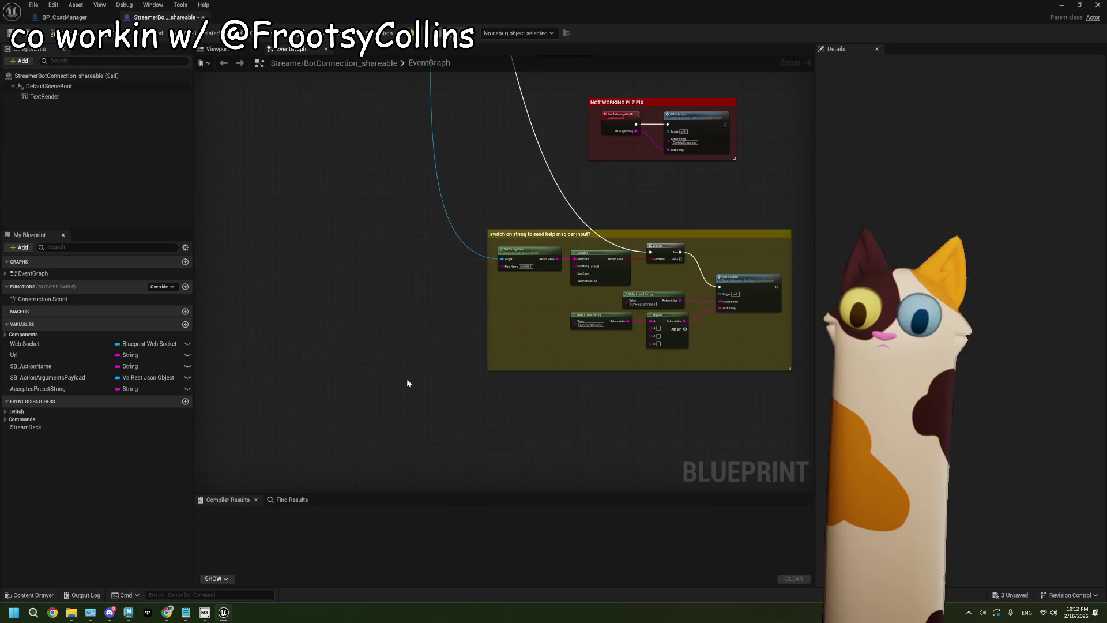
scroll(371, 375, "up", 1)
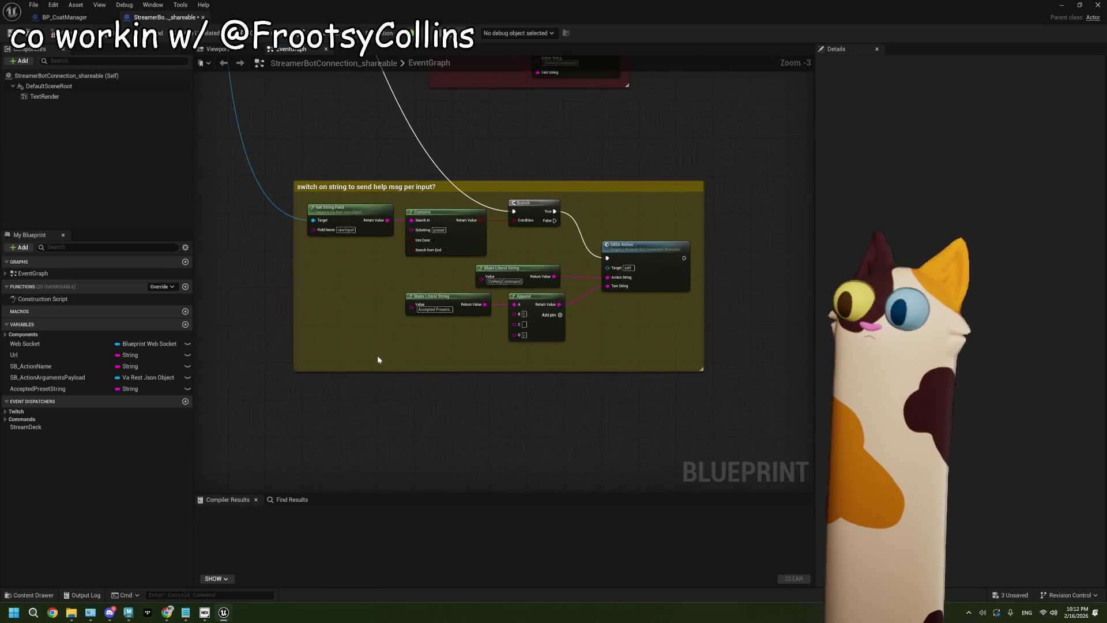
scroll(443, 346, "down", 1)
scroll(443, 346, "up", 4)
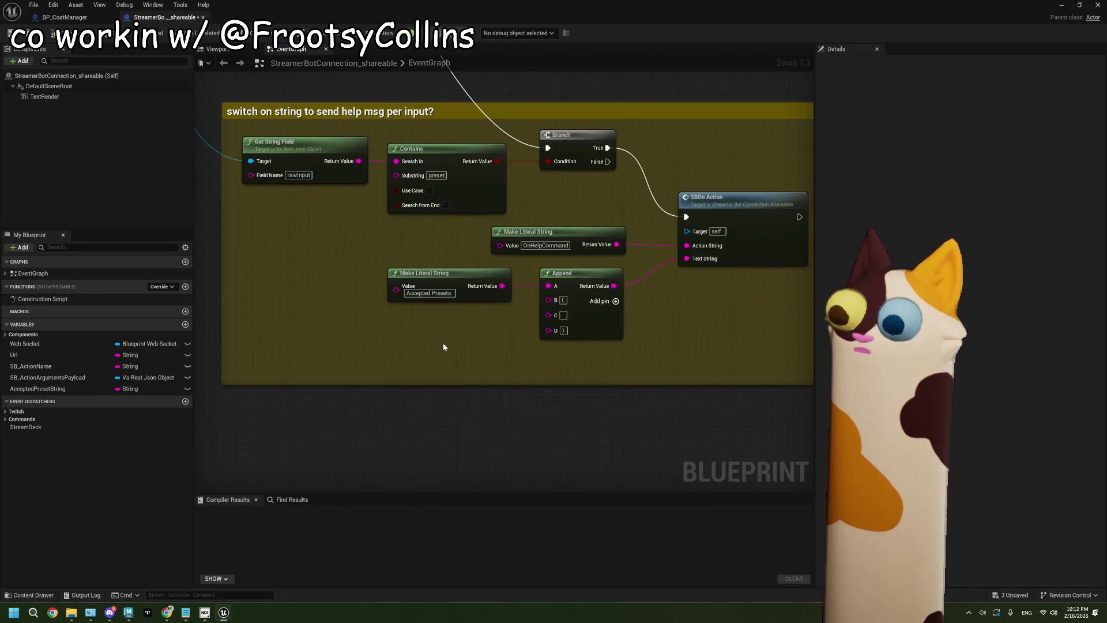
scroll(262, 264, "down", 11)
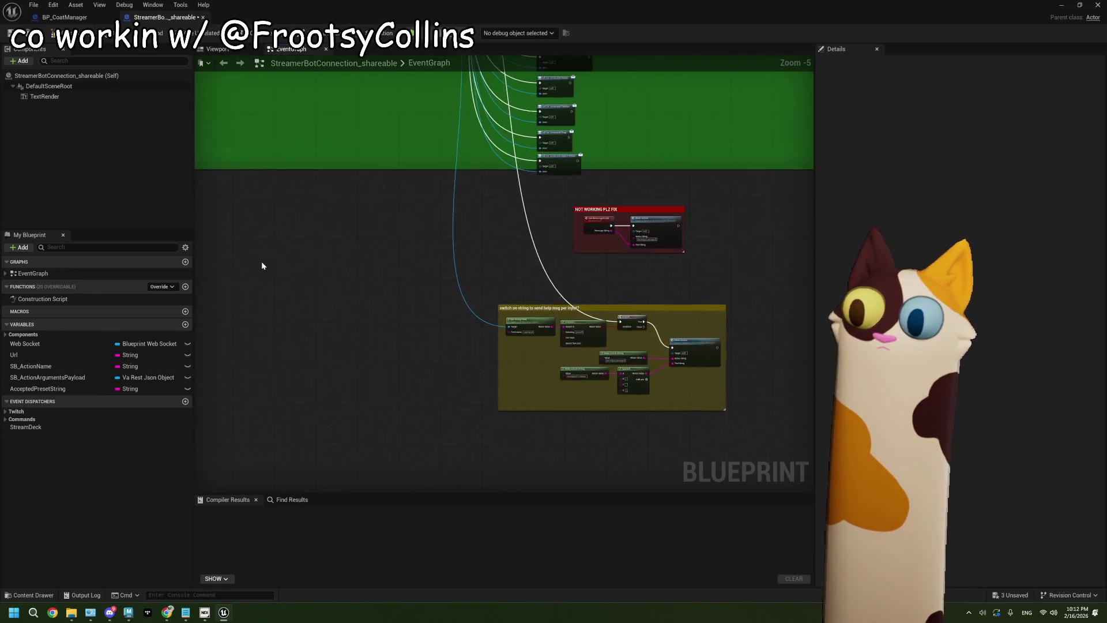
scroll(339, 230, "up", 11)
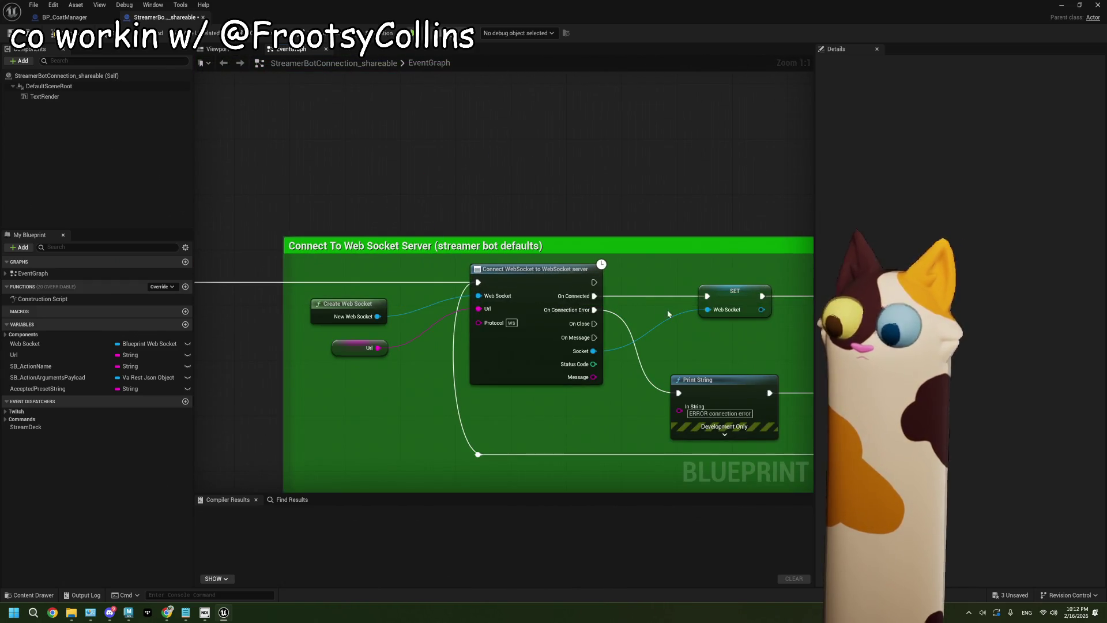
mouse_move(667, 313)
left_mouse_down()
mouse_move(615, 341)
mouse_move(509, 361)
mouse_move(593, 361)
mouse_move(568, 322)
left_mouse_up()
scroll(577, 365, "down", 9)
scroll(569, 321, "up", 2)
mouse_move(564, 388)
left_mouse_down()
mouse_move(581, 368)
mouse_move(565, 388)
left_mouse_up()
scroll(566, 388, "up", 4)
scroll(378, 302, "down", 2)
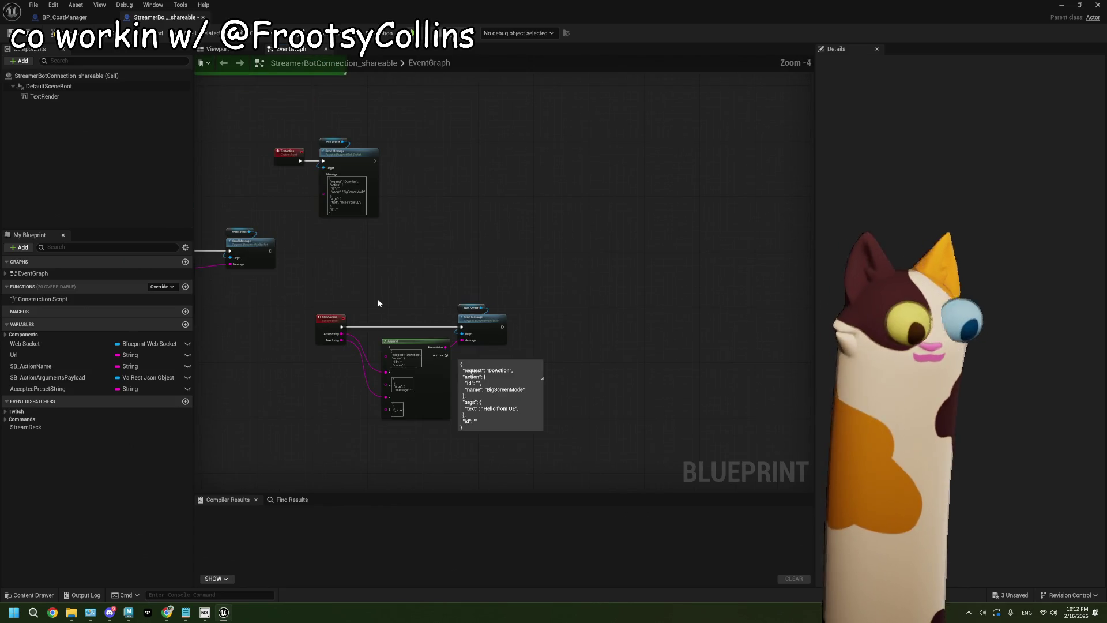
scroll(378, 303, "up", 4)
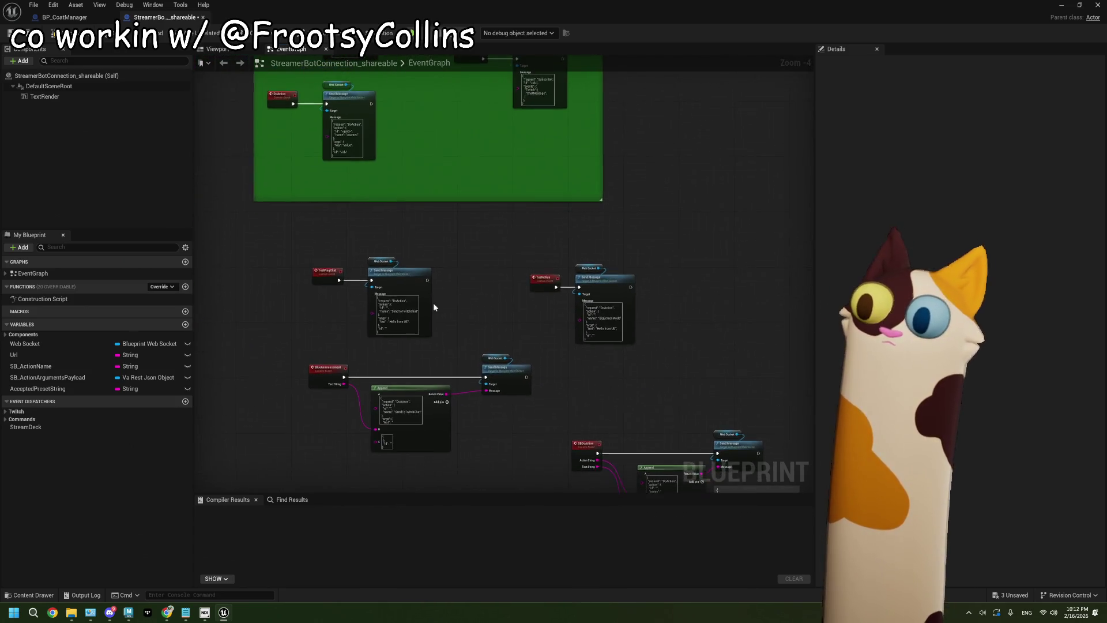
scroll(523, 312, "down", 7)
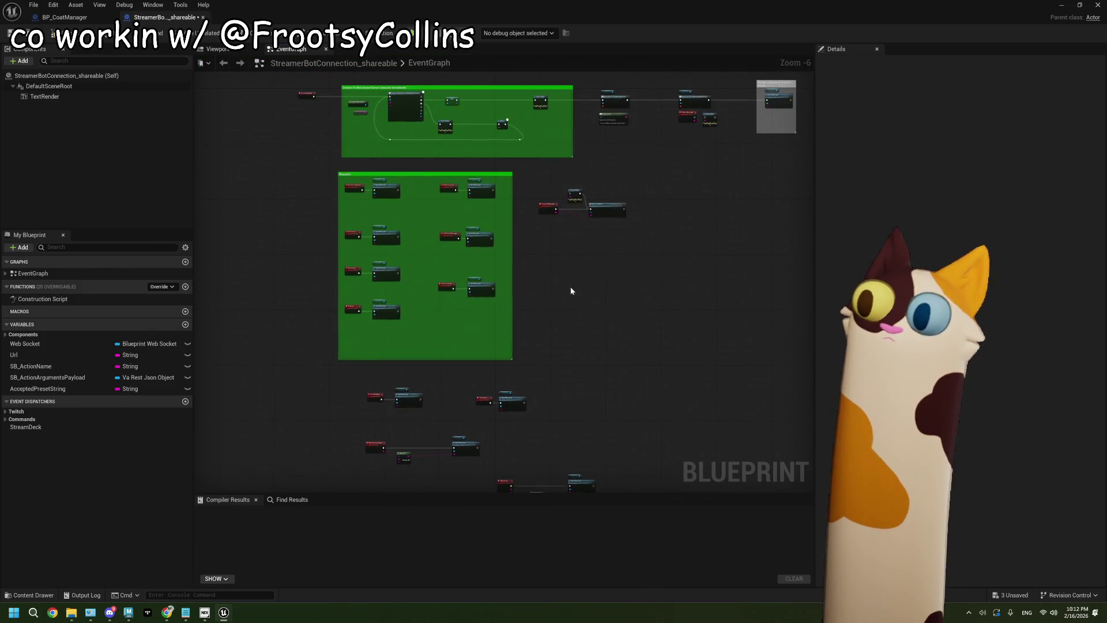
scroll(575, 275, "up", 2)
- Move Event BeginPlay left of the Connect To Web Socket Server group to make room
mouse_move(479, 193)
left_mouse_down()
mouse_move(559, 311)
mouse_move(615, 349)
left_mouse_up()
scroll(329, 286, "up", 3)
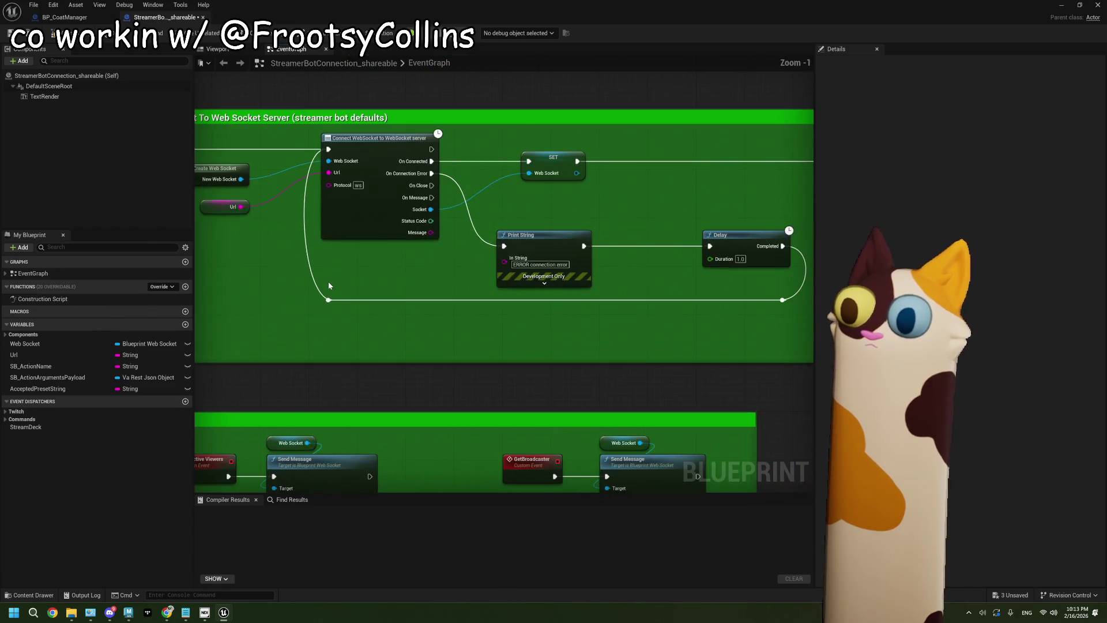
scroll(477, 202, "down", 5)
left_click_drag(477, 203, 454, 236)
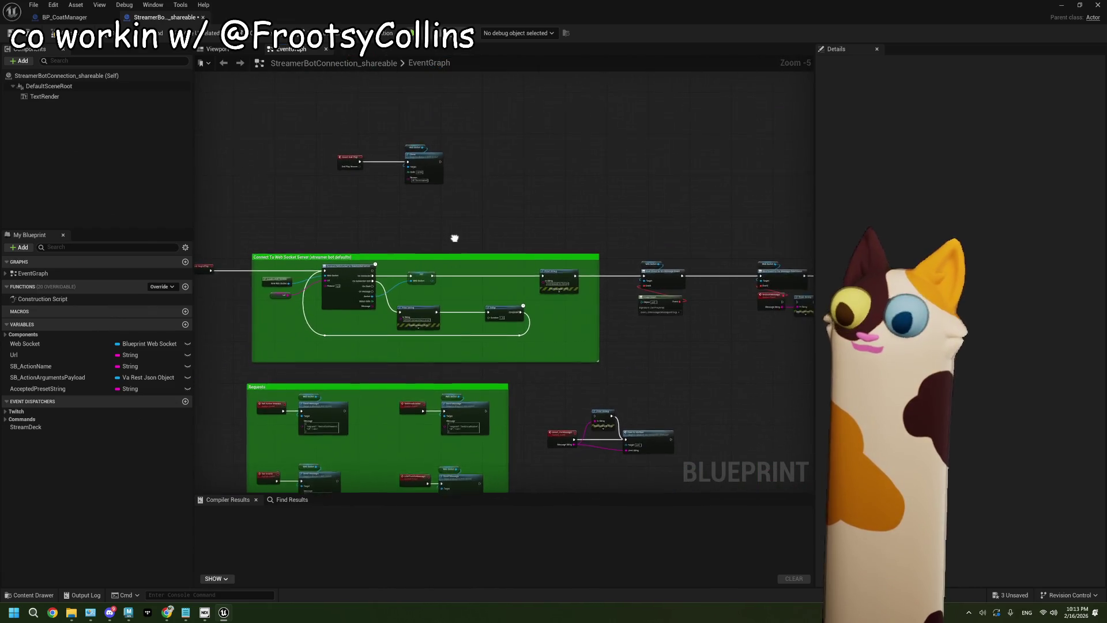
scroll(444, 244, "up", 6)
scroll(401, 234, "down", 5)
left_click_drag(506, 313, 471, 273)
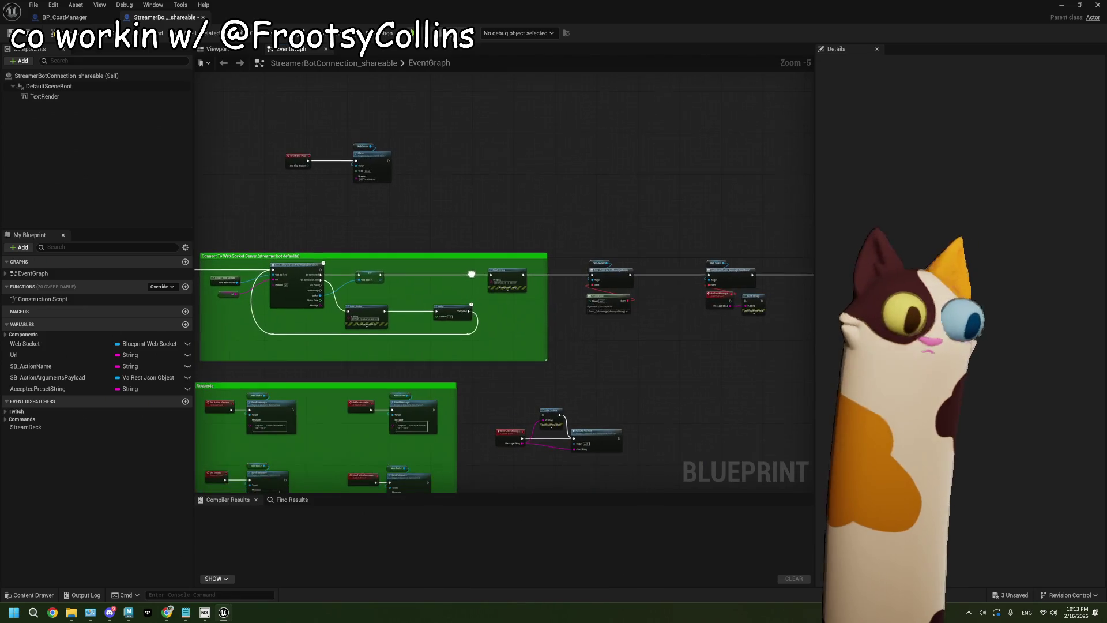
scroll(638, 436, "down", 4)
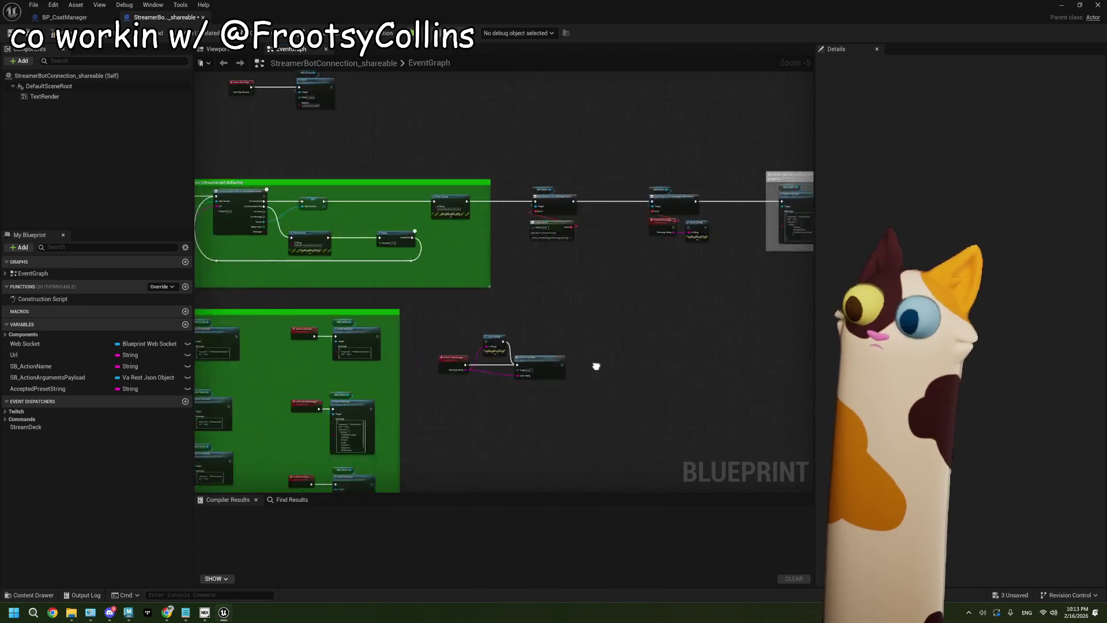
mouse_move(663, 341)
left_mouse_down()
mouse_move(513, 302)
mouse_move(553, 344)
left_mouse_up()
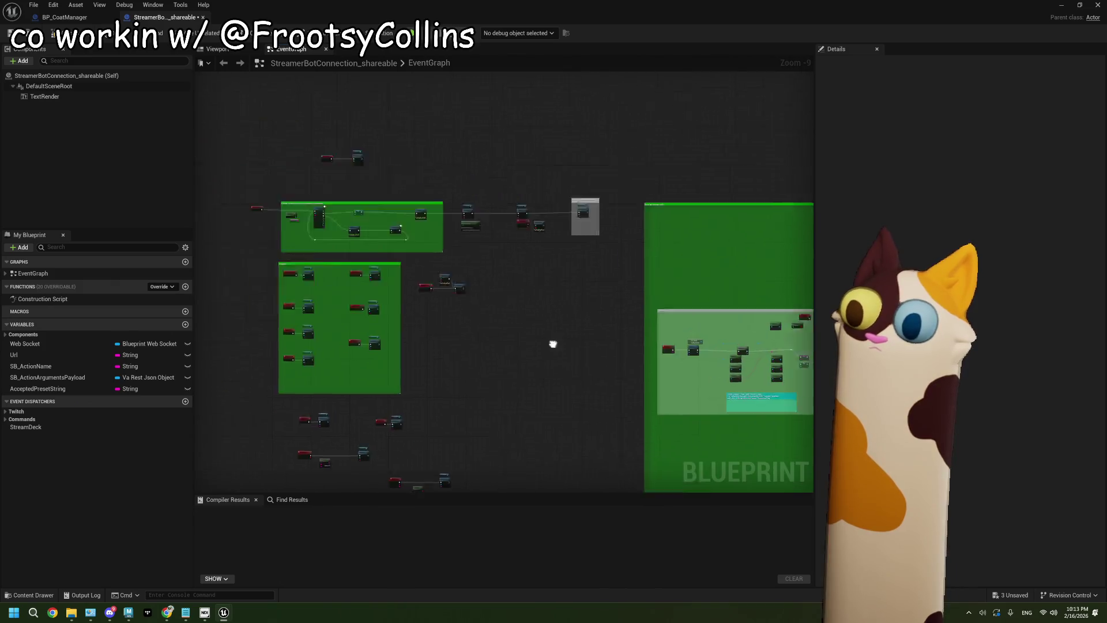
scroll(431, 293, "up", 7)
scroll(431, 294, "up", 2)
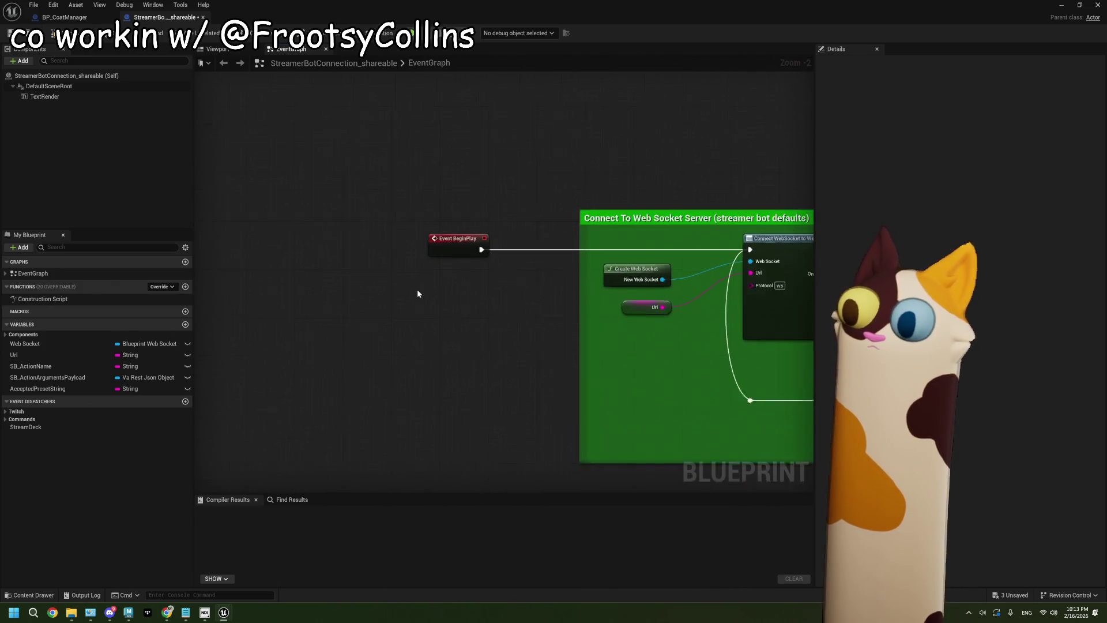
mouse_move(440, 245)
left_mouse_down()
mouse_move(257, 241)
mouse_move(346, 250)
left_mouse_up()
- Add a Get Actor Of Class node with BP Coat Manager as the class
type("get")
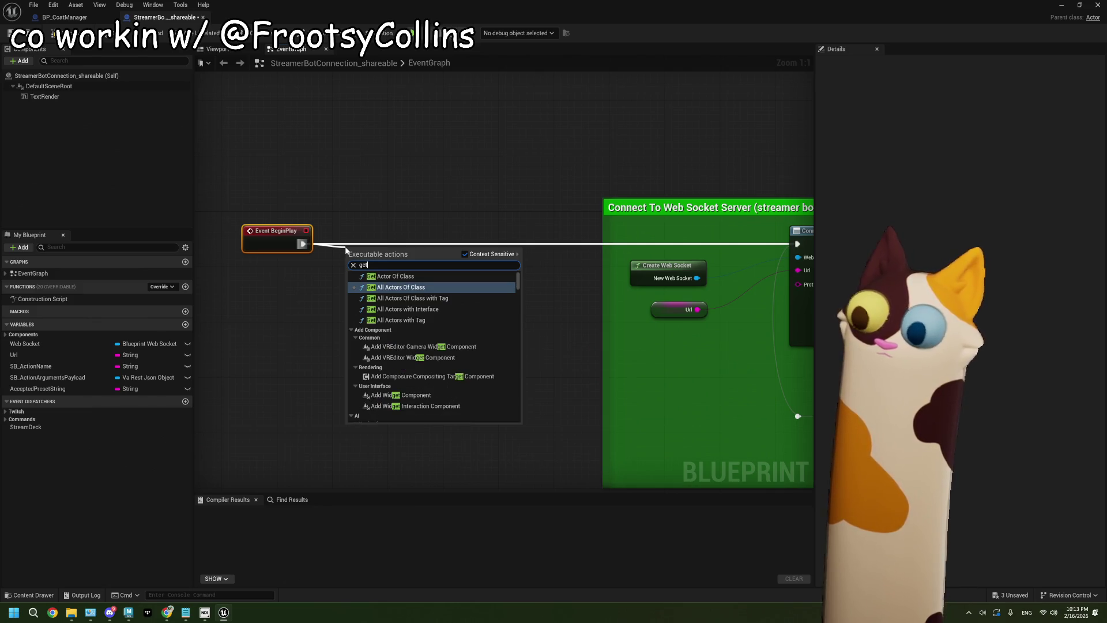
key("Return")
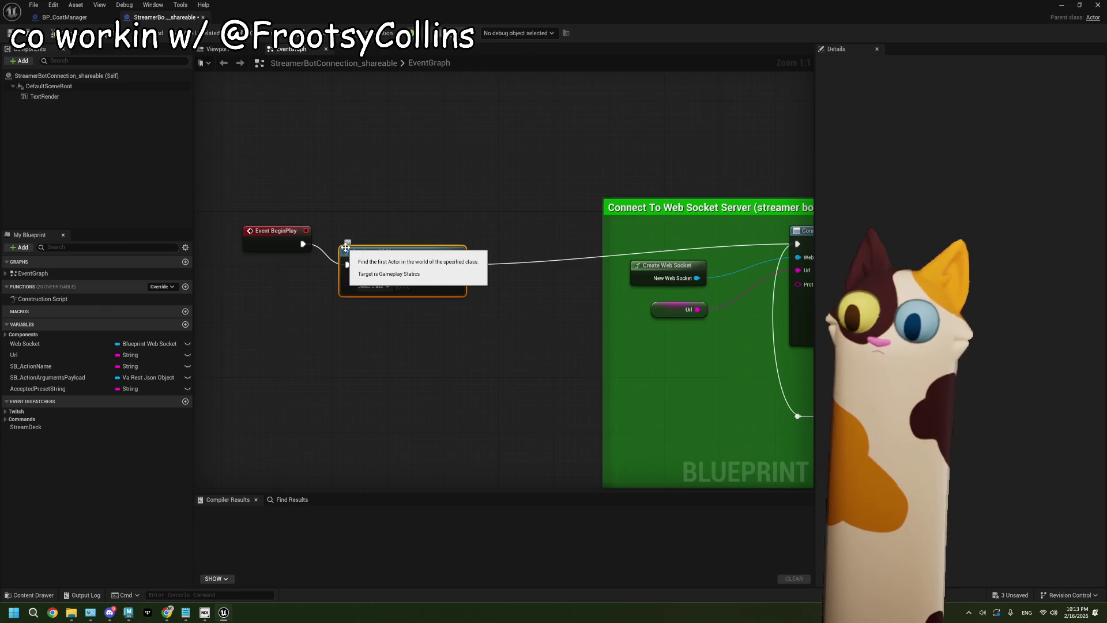
left_click(365, 265)
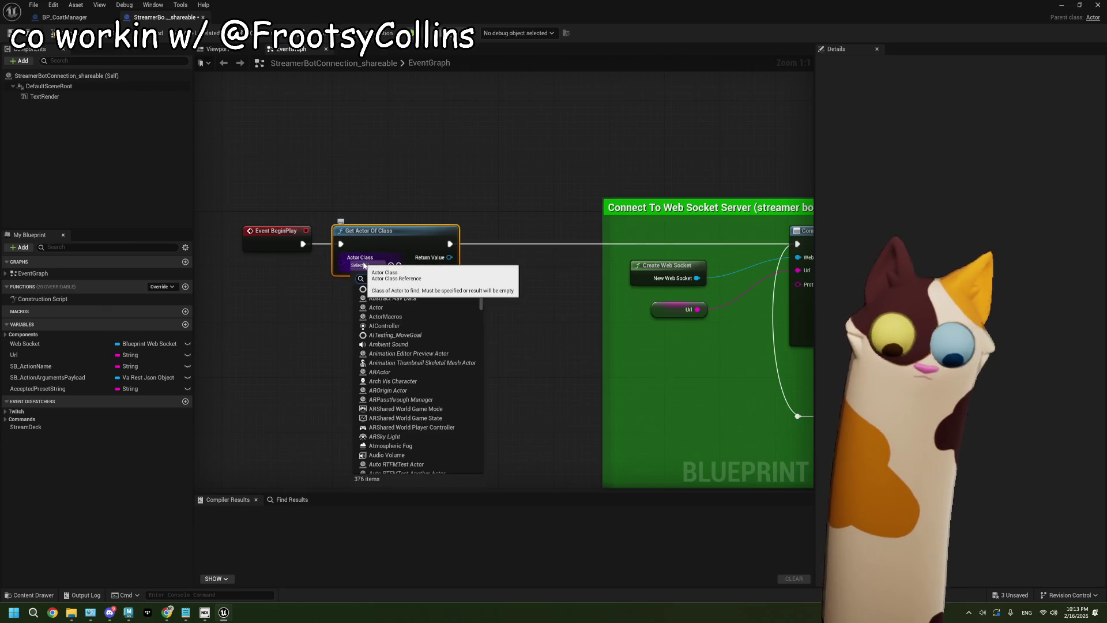
type("manag")
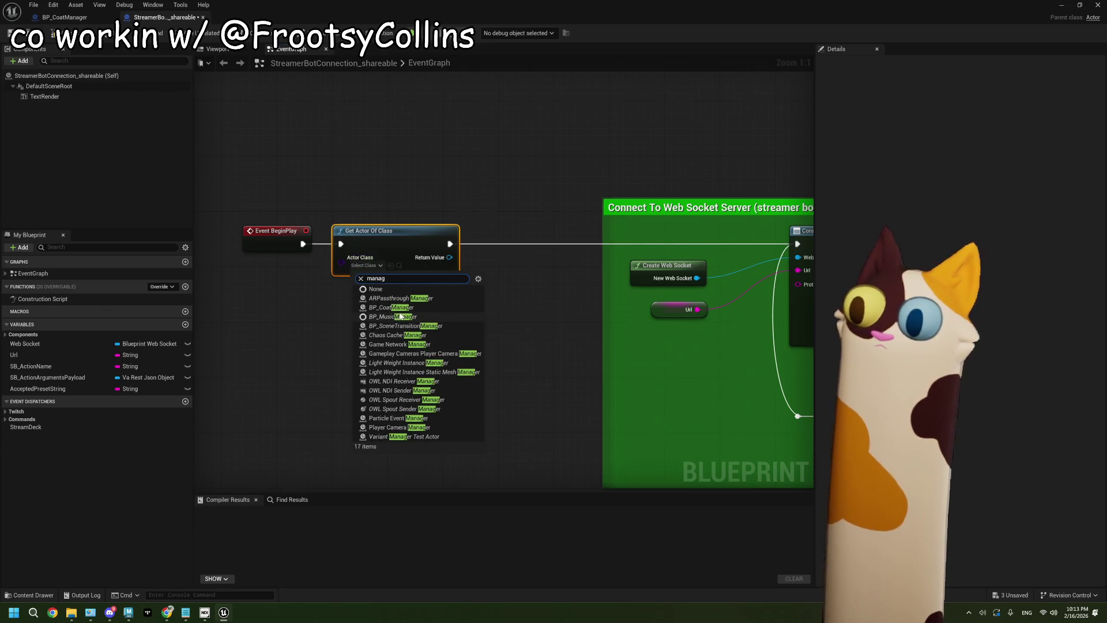
left_click(401, 307)
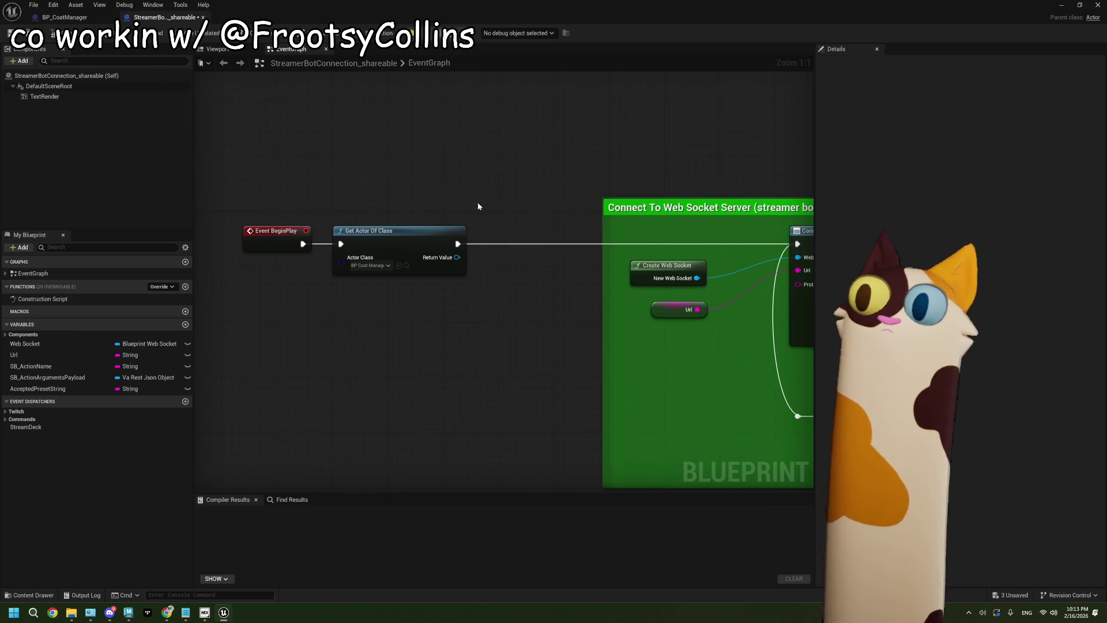
- Promote the found actor to a new BP_CoatManager variable and wire its SET node into execution
left_click_drag(456, 258, 490, 258)
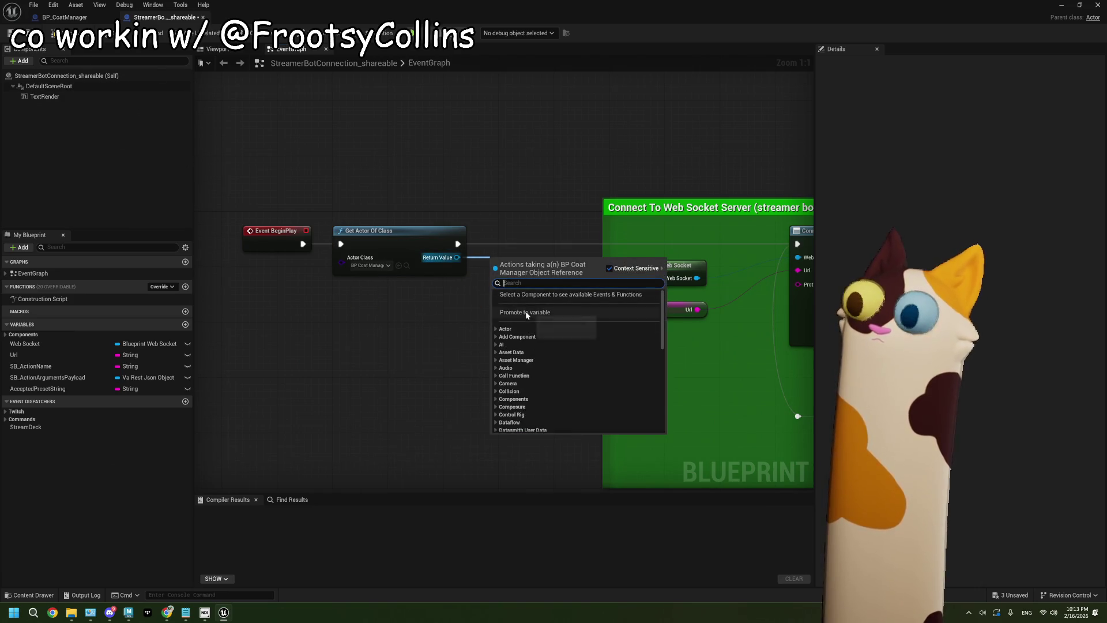
left_click(528, 317)
type("BP_CoatManager")
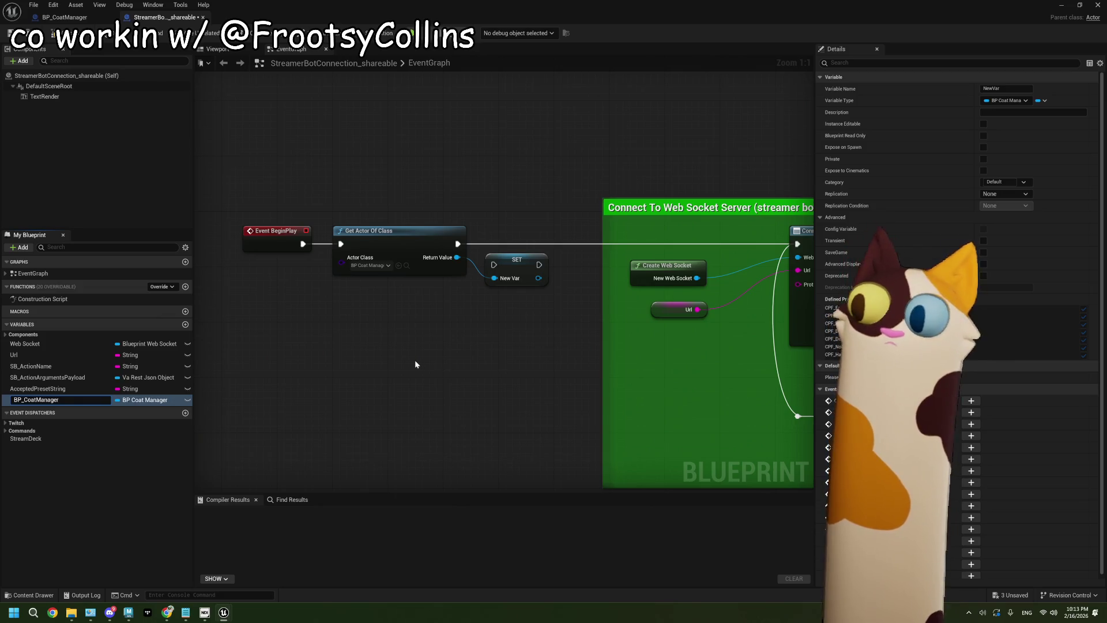
key("Return")
mouse_move(320, 252)
left_mouse_down()
mouse_move(365, 271)
mouse_move(356, 272)
mouse_move(659, 252)
left_mouse_up()
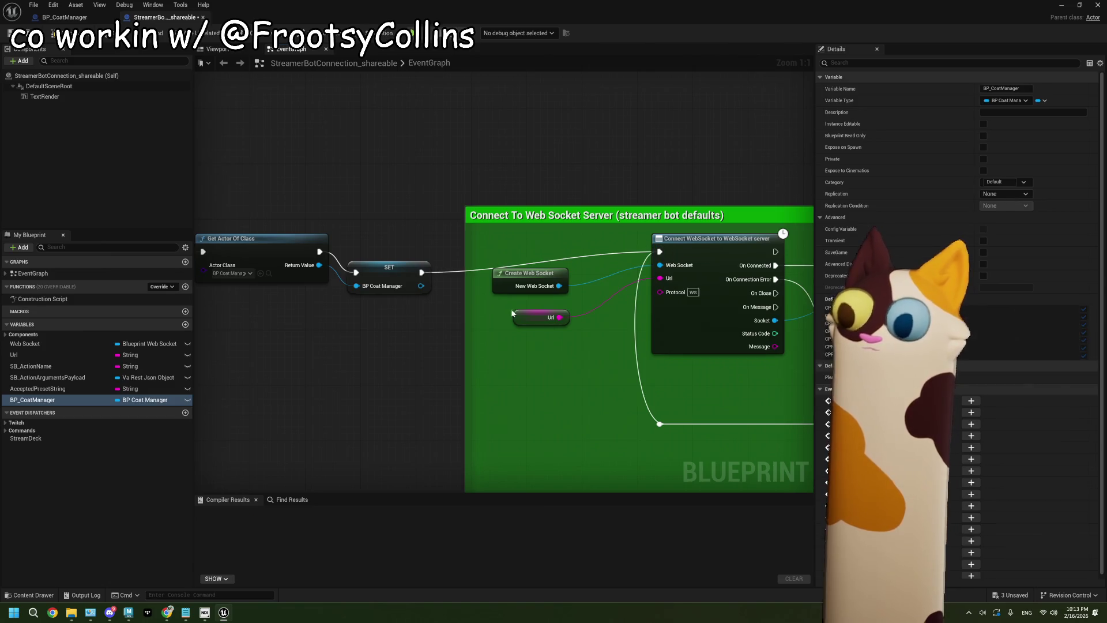
left_click(390, 277)
scroll(376, 326, "down", 5)
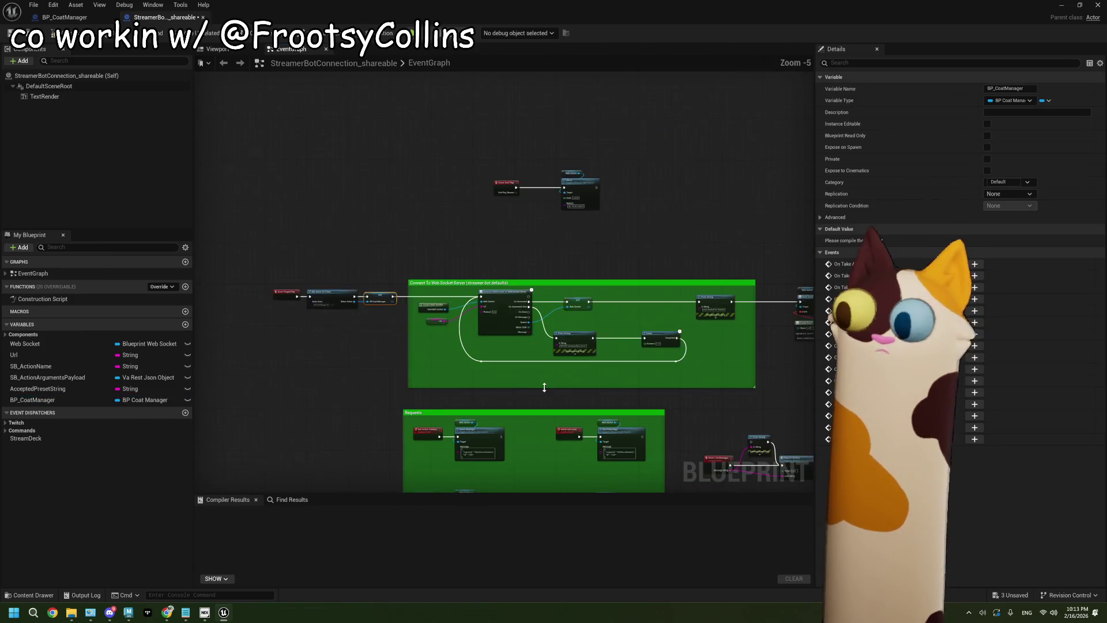
scroll(544, 388, "down", 3)
scroll(556, 383, "up", 6)
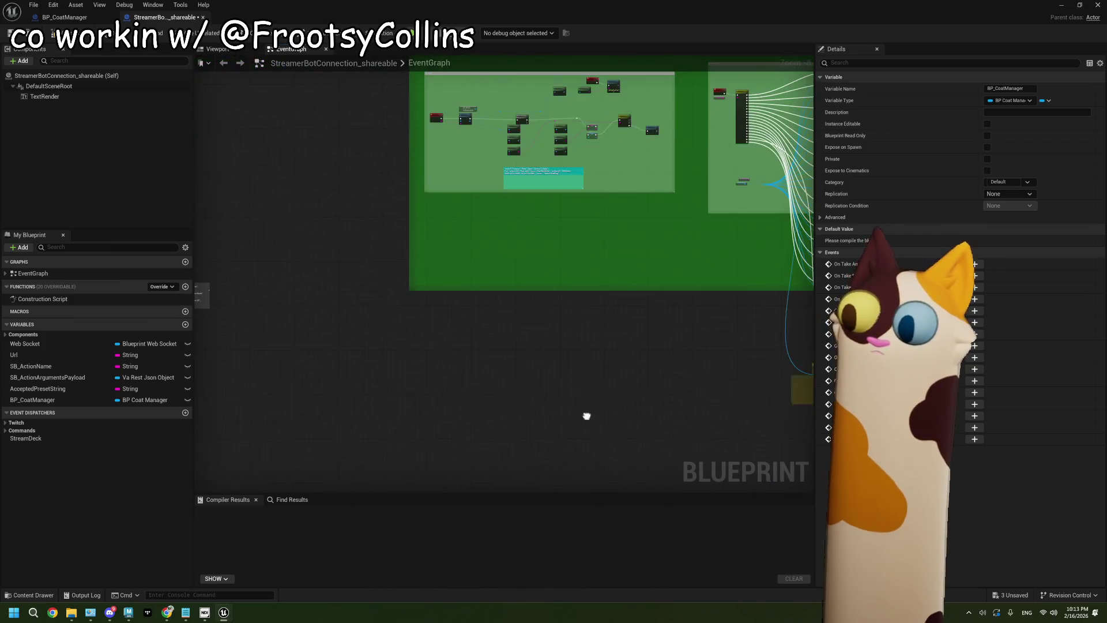
scroll(568, 423, "up", 4)
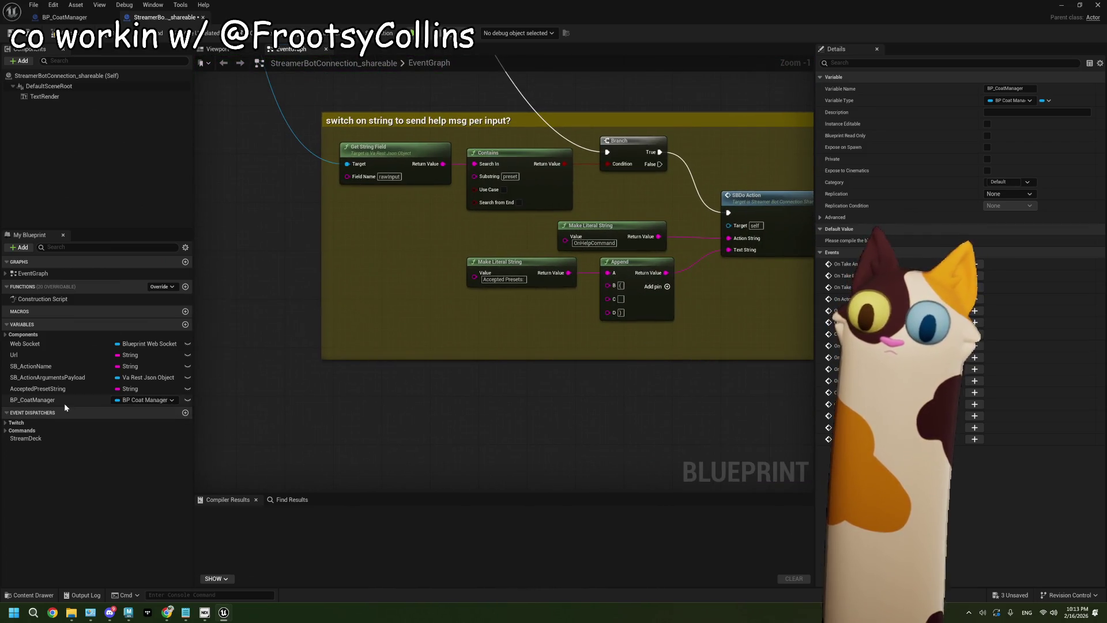
- Feed BP_CoatManager's Accepted Presets String into Append's C pin, compile, and return to the level
mouse_move(64, 404)
left_mouse_down()
mouse_move(353, 320)
mouse_move(453, 326)
mouse_move(445, 323)
left_mouse_up()
left_click(389, 327)
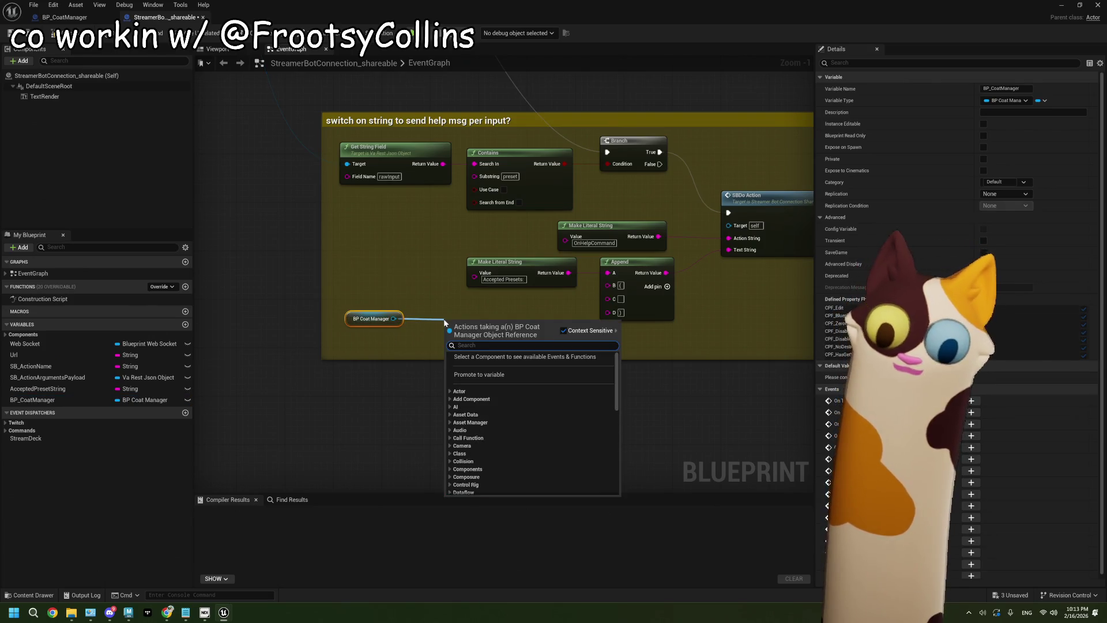
type("acc")
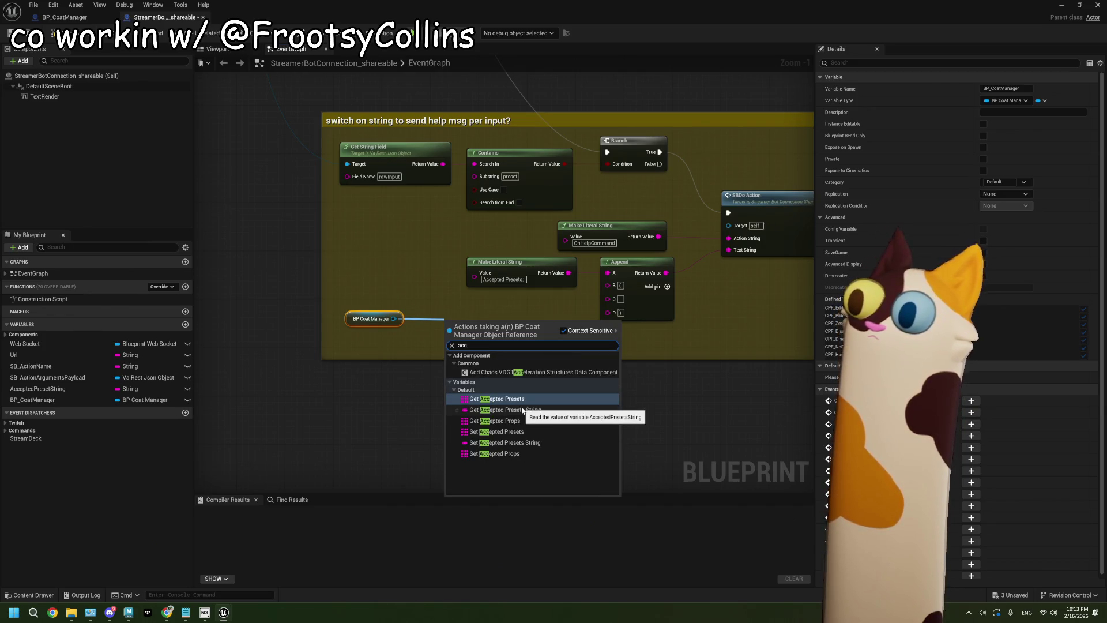
left_click(522, 410)
left_click_drag(536, 325, 607, 298)
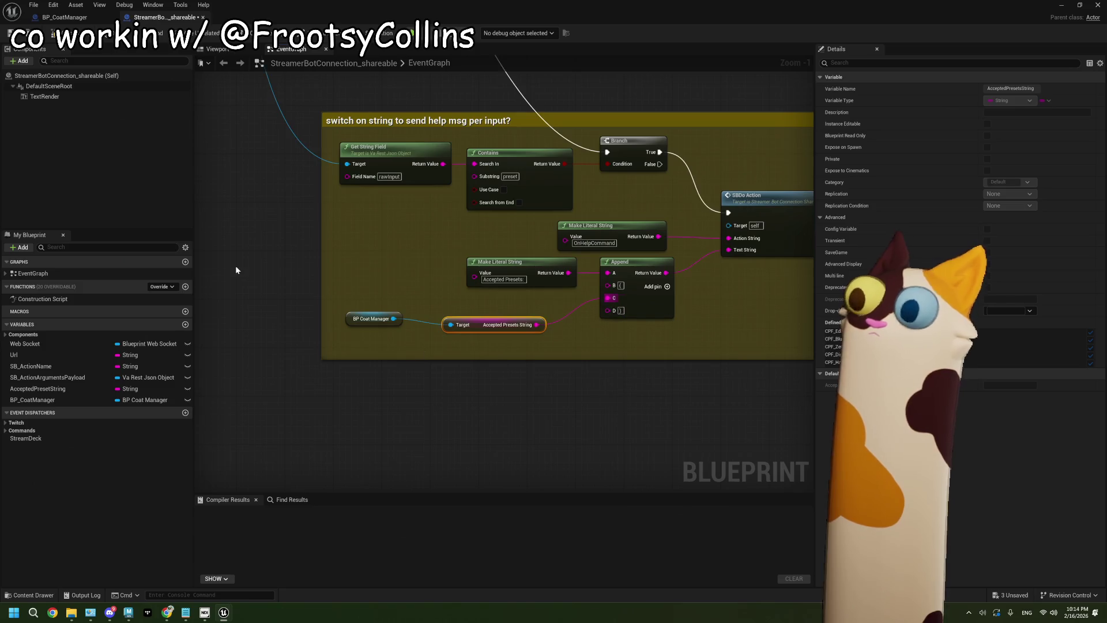
left_click(5, 37)
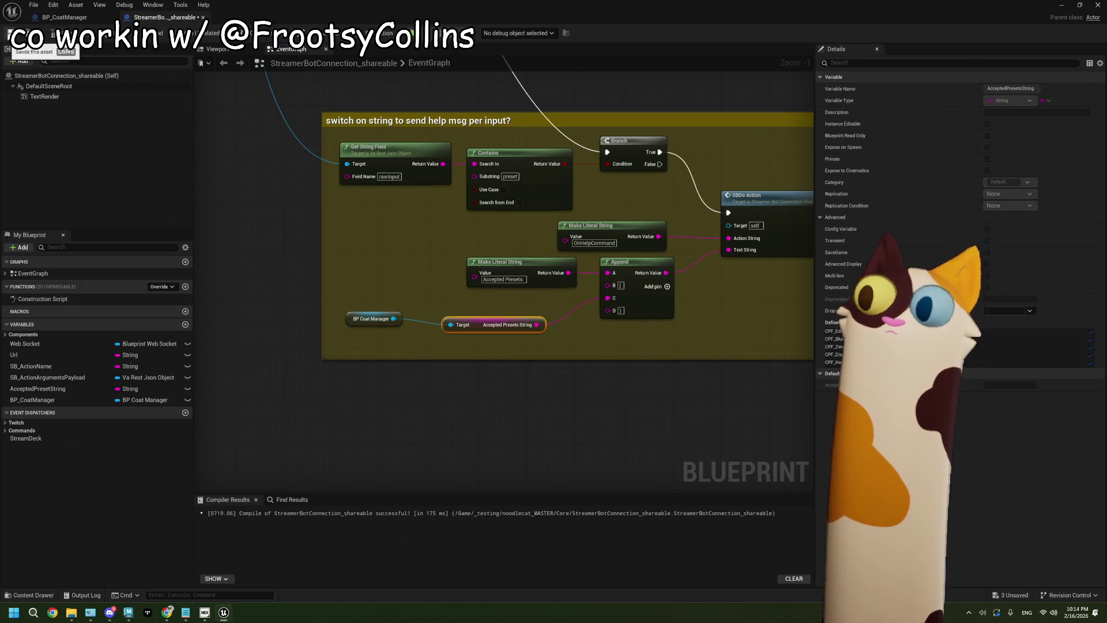
left_click(1063, 5)
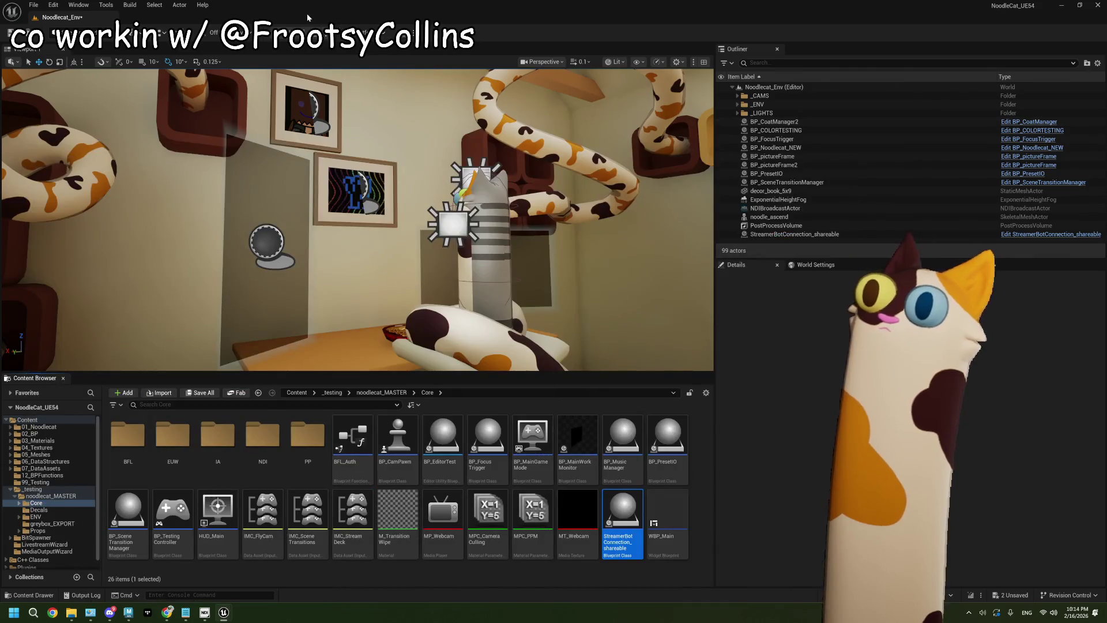
- Test-play the level, stop it, close the Message Log, and search Windows for streamer.bot
key("alt+p")
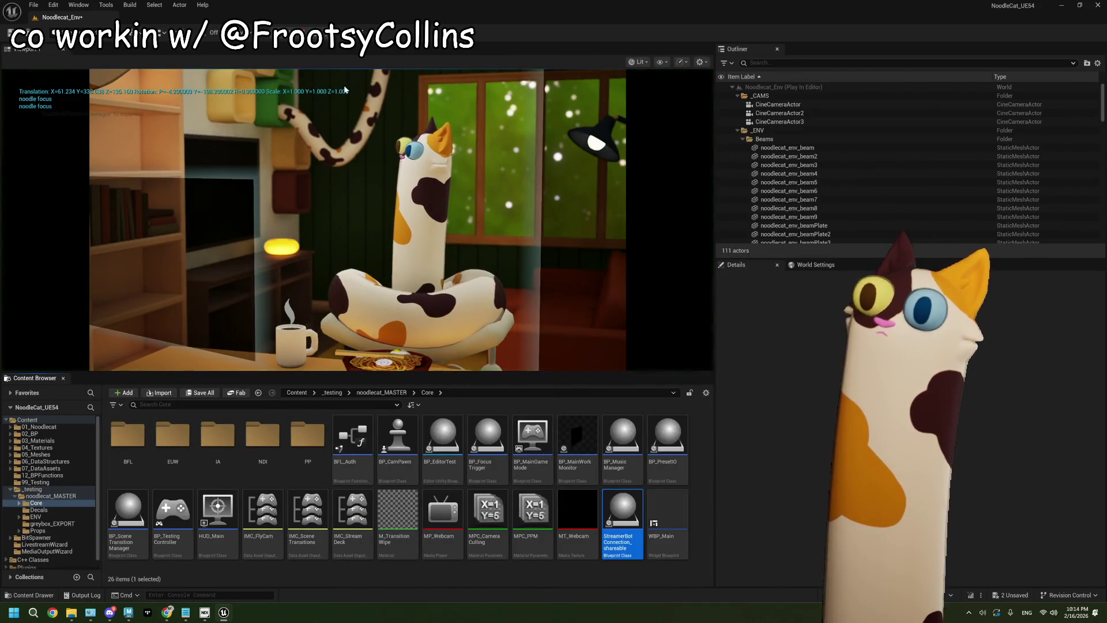
key("Escape")
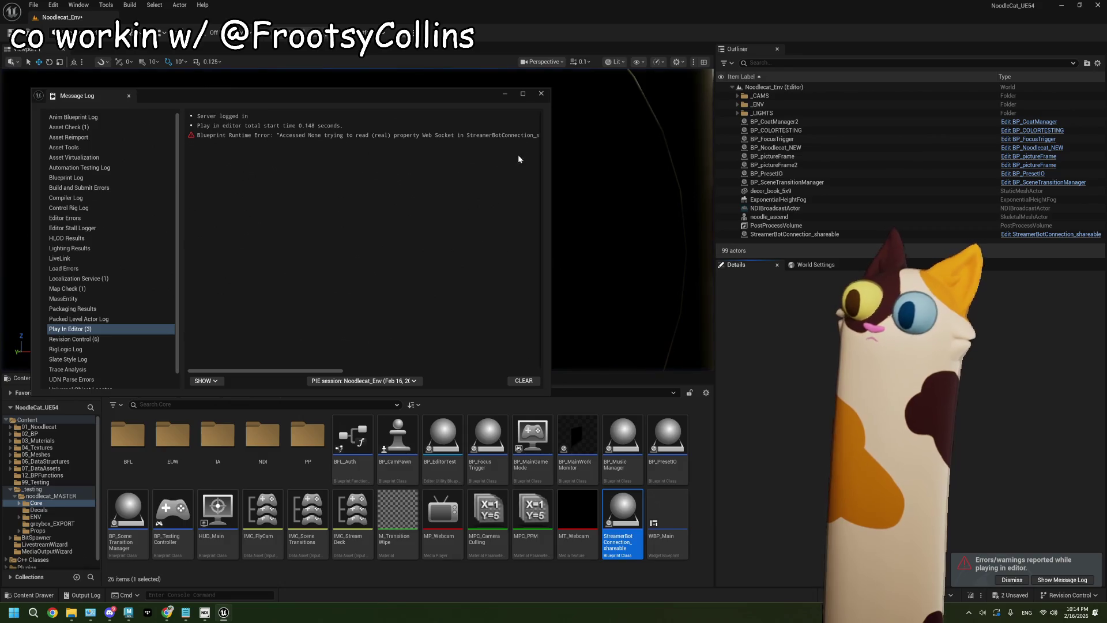
left_click(541, 93)
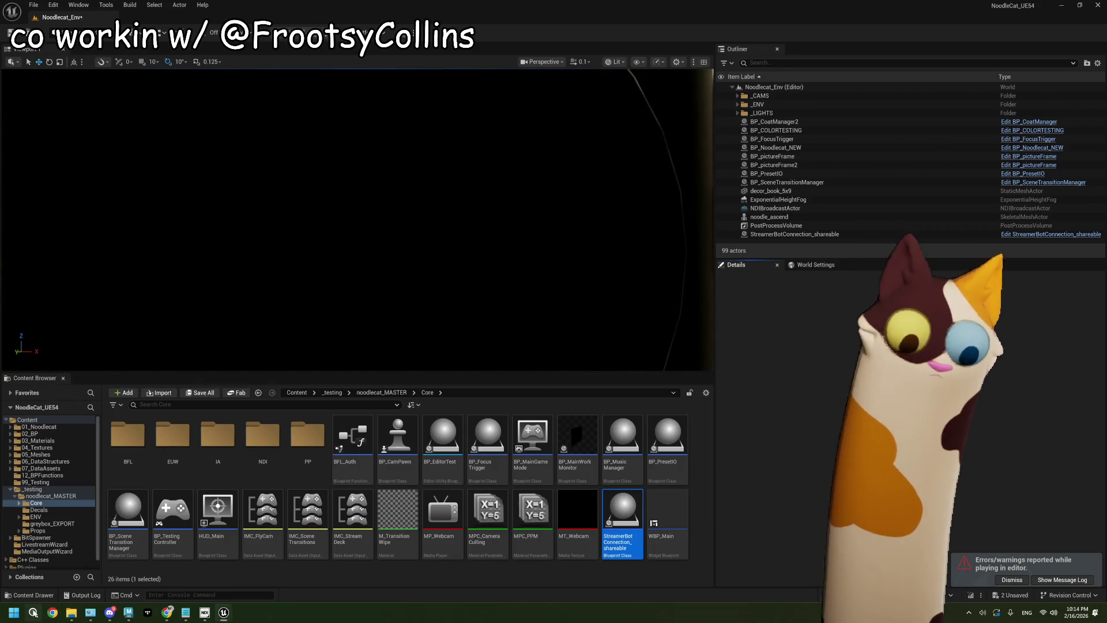
left_click(33, 612)
type("streamer")
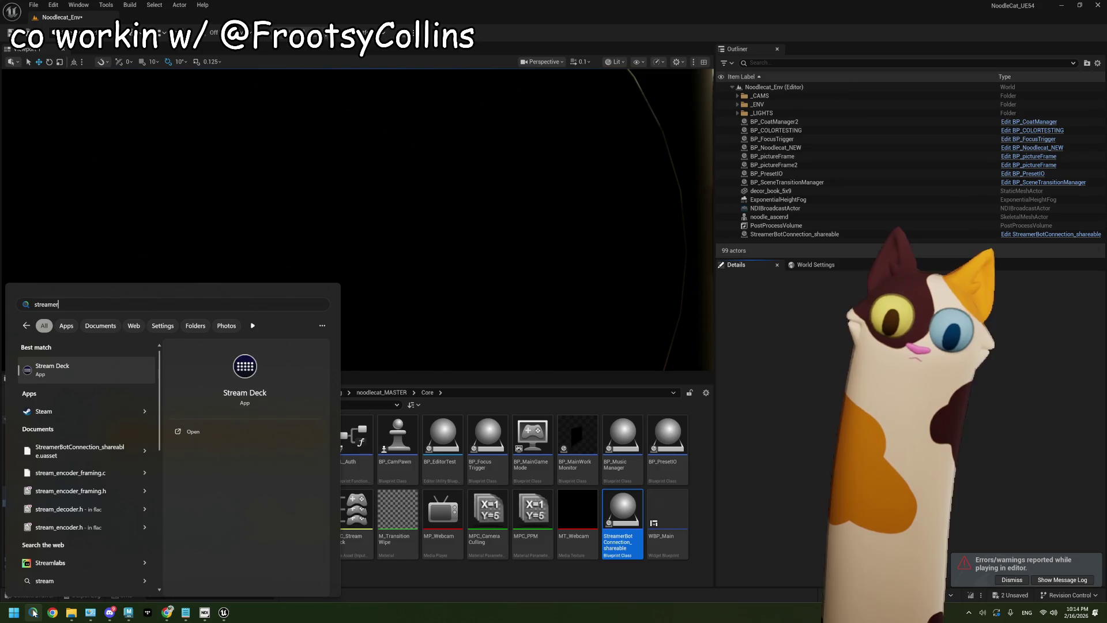
type(".bot.exe")
- Launch Streamer.bot, restore its window, and bring Chrome to the front
key("Return")
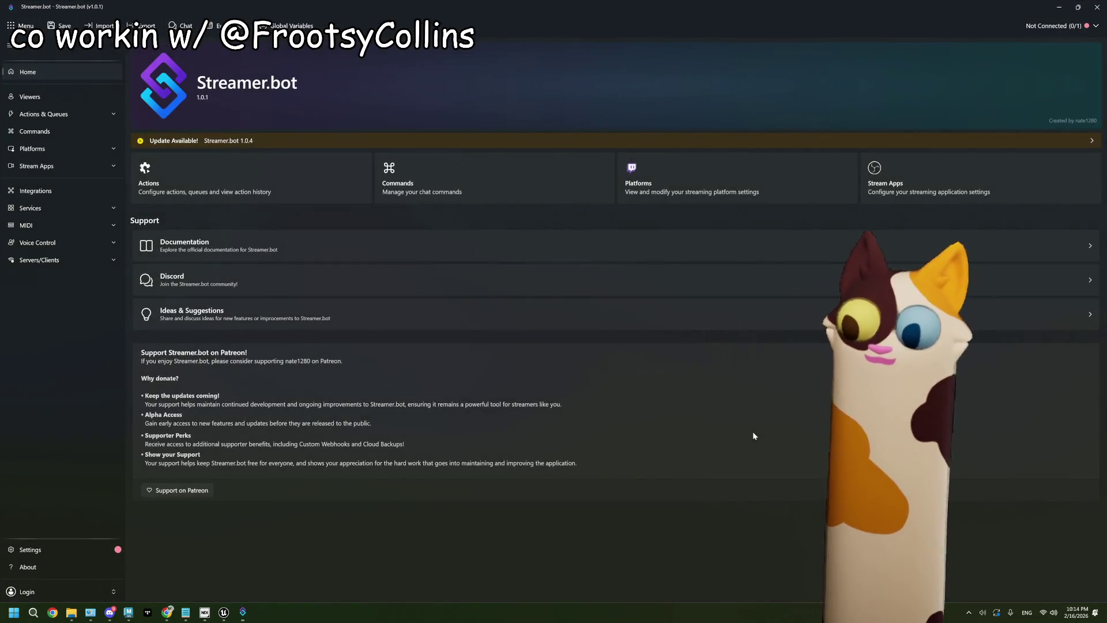
left_click(1078, 7)
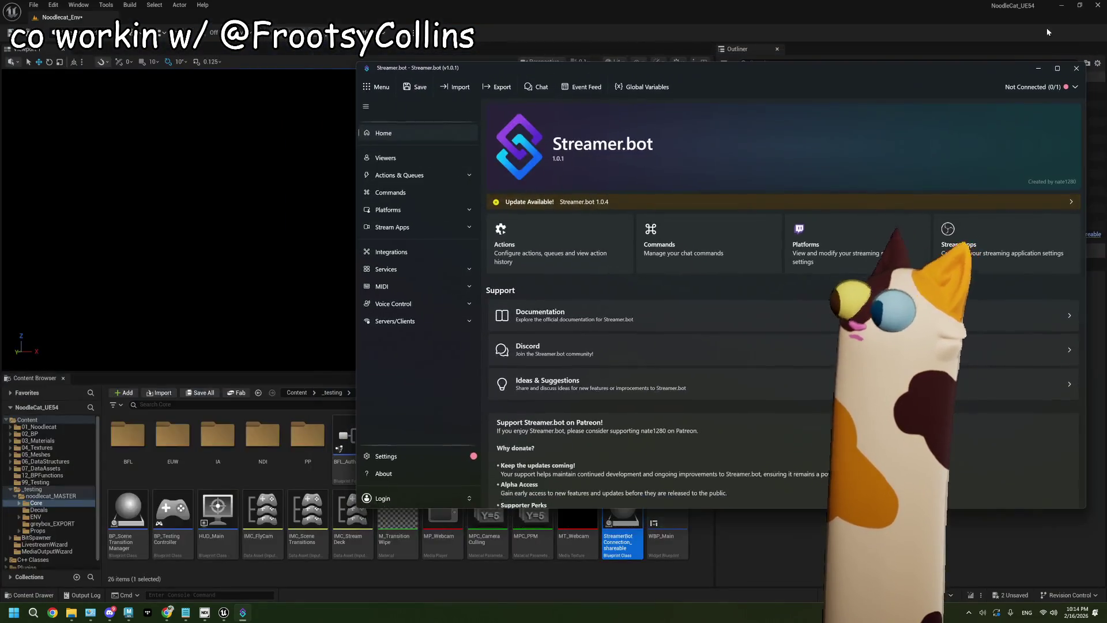
left_click(793, 554)
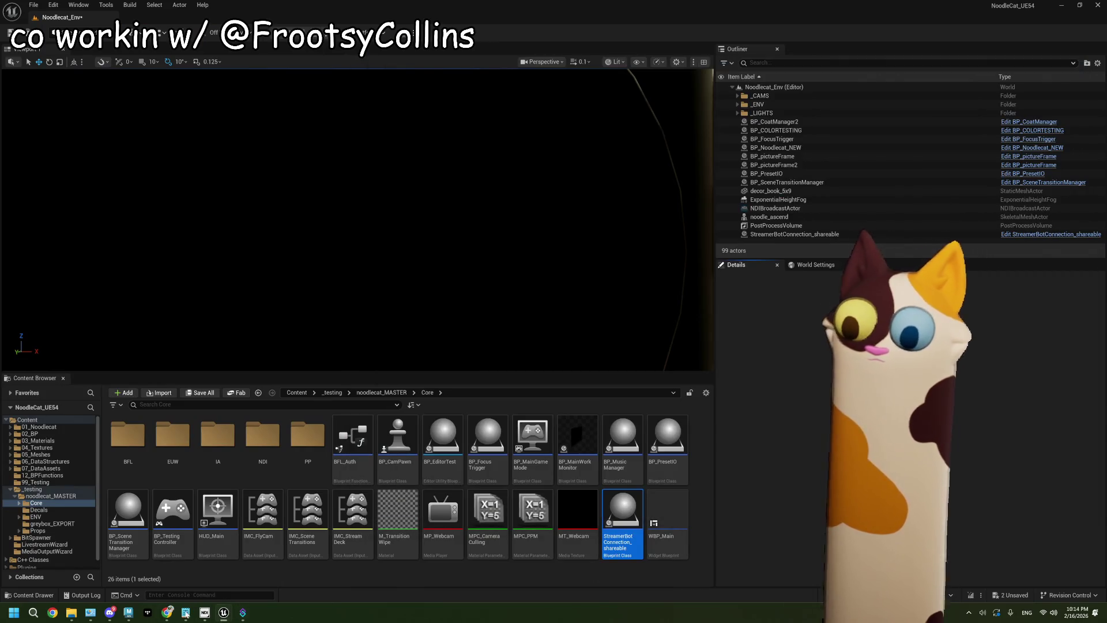
left_click(165, 614)
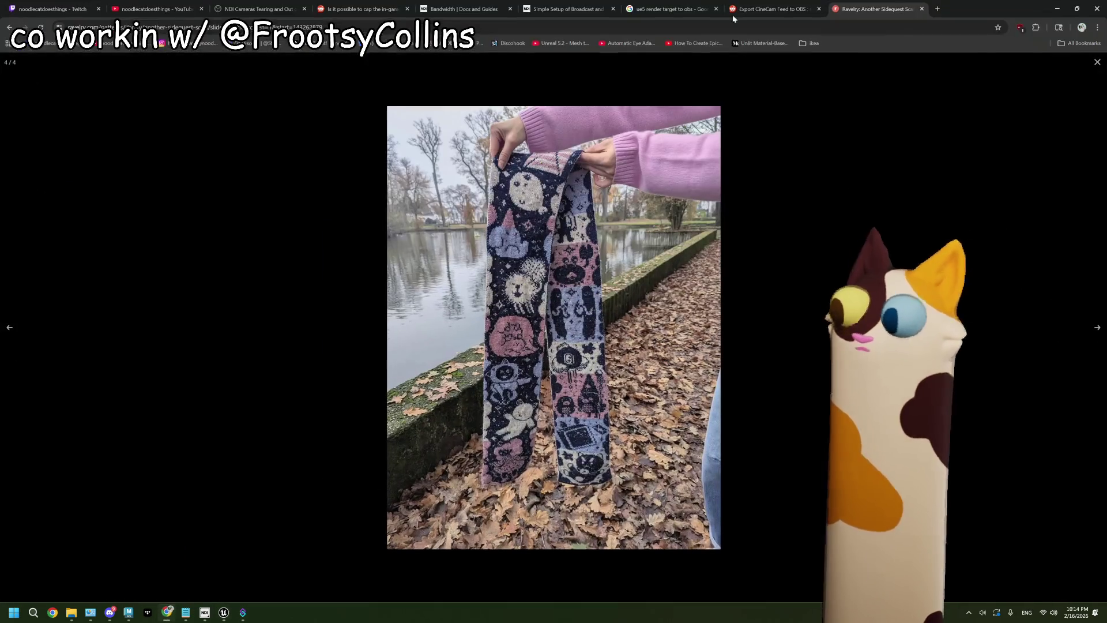
- Search Google Images for 'denver airport horse statue' and preview several results
left_click(954, 9)
type("denver air")
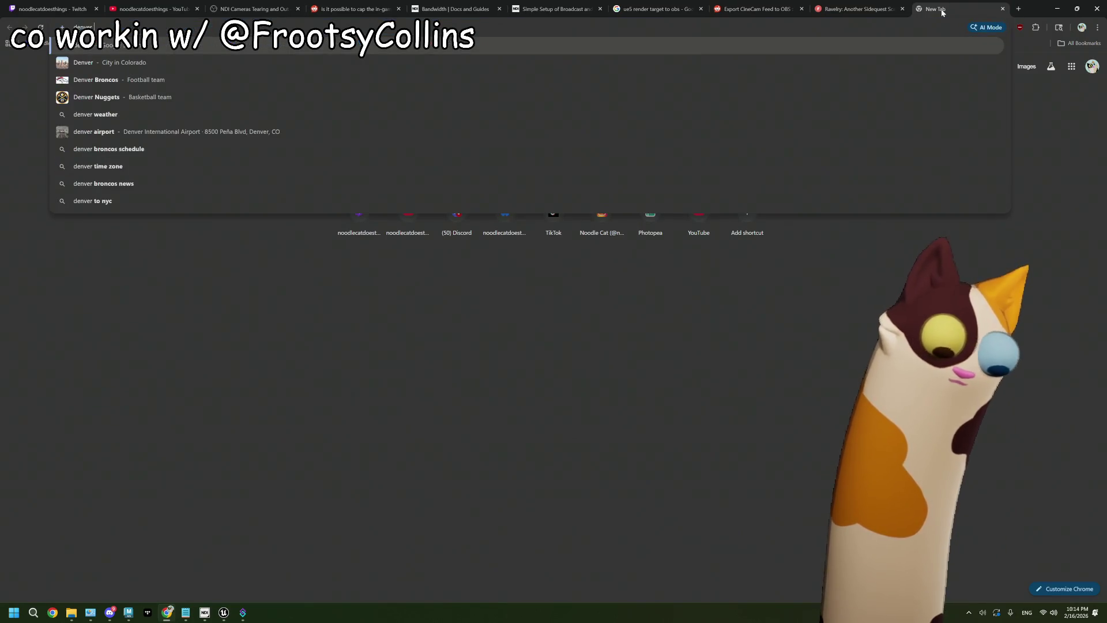
type("port horse")
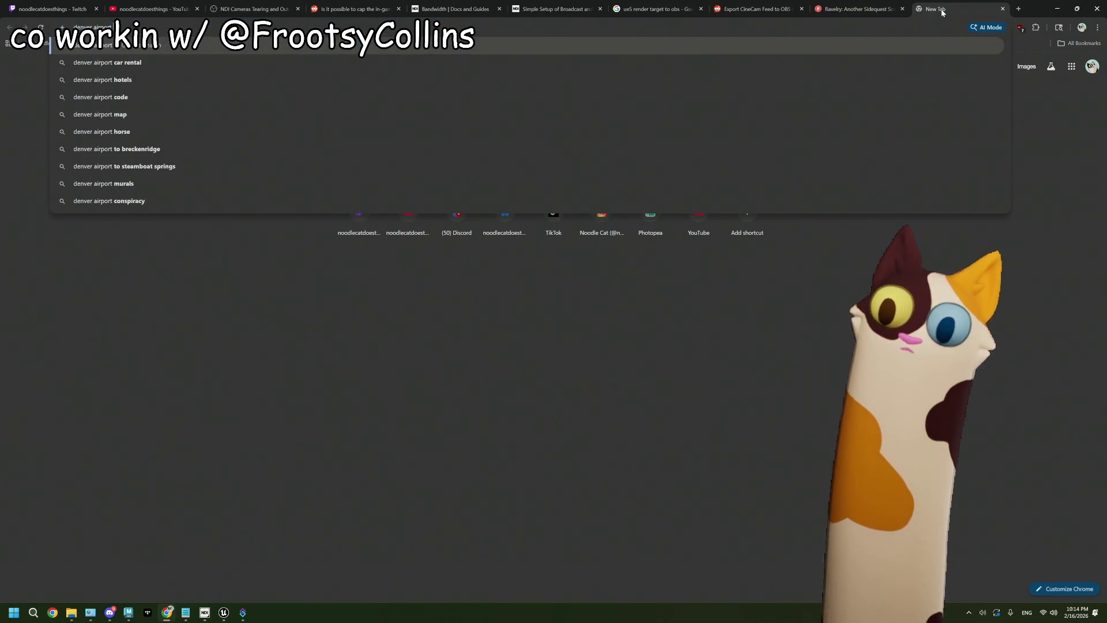
key("Down")
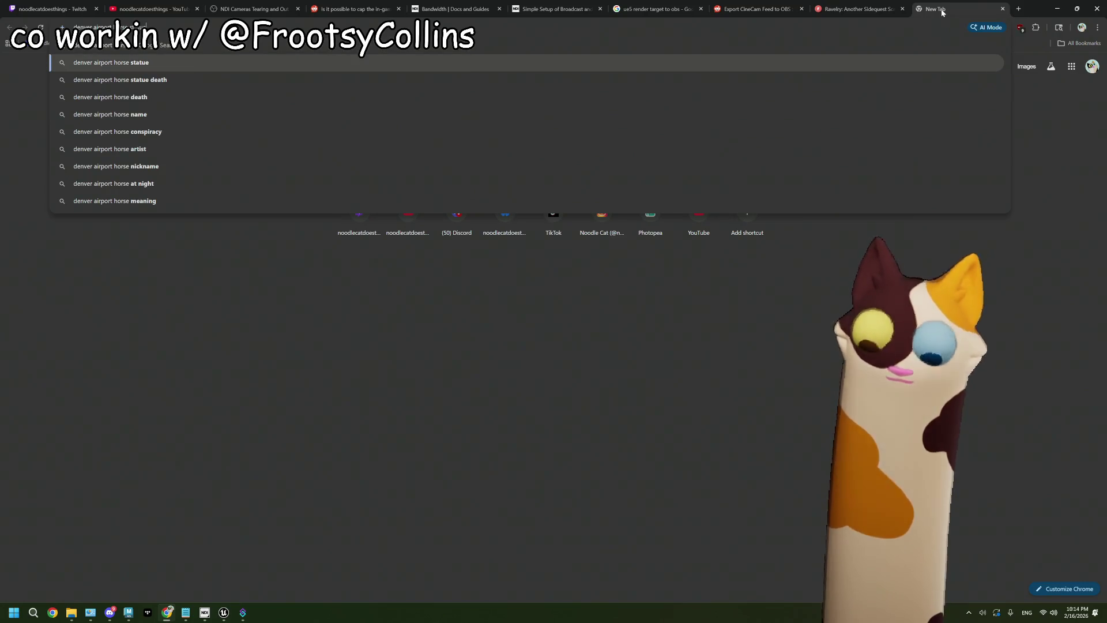
key("Return")
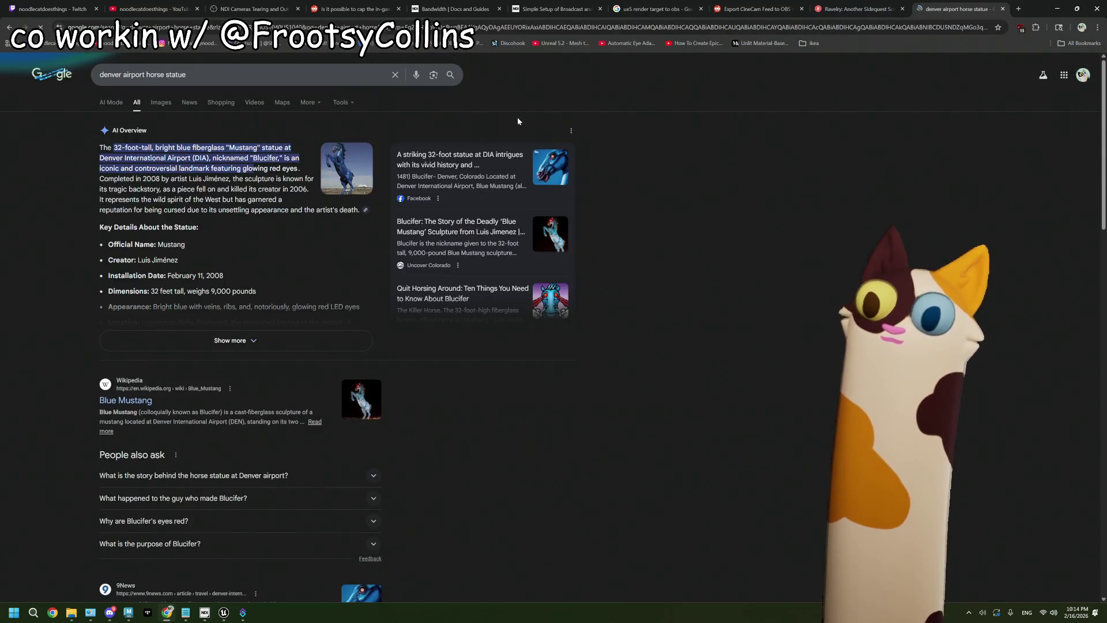
left_click(152, 104)
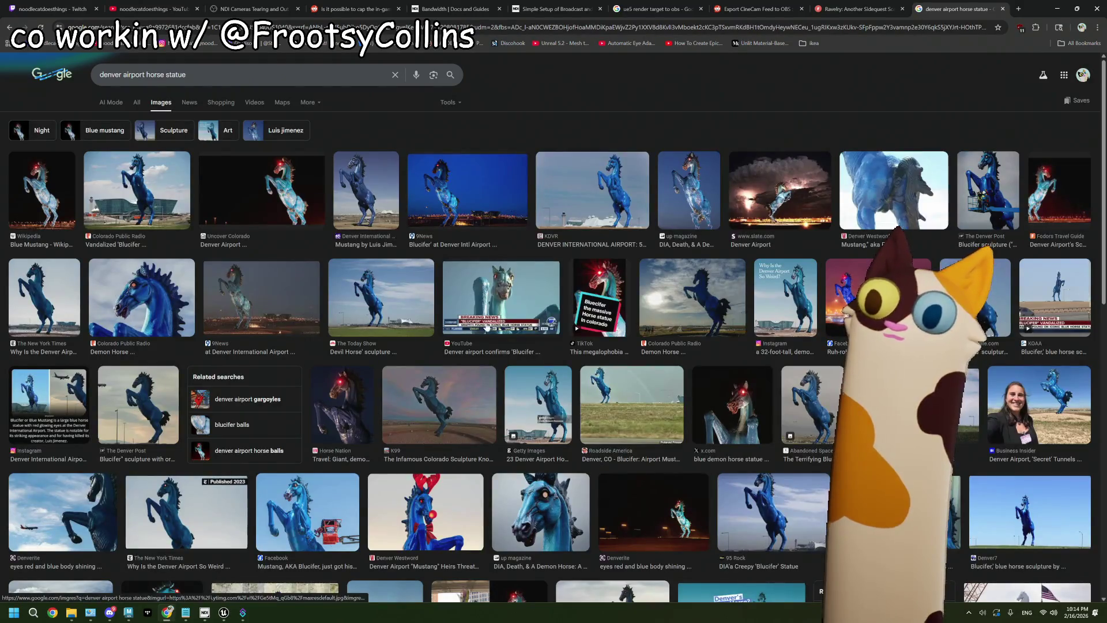
left_click(59, 186)
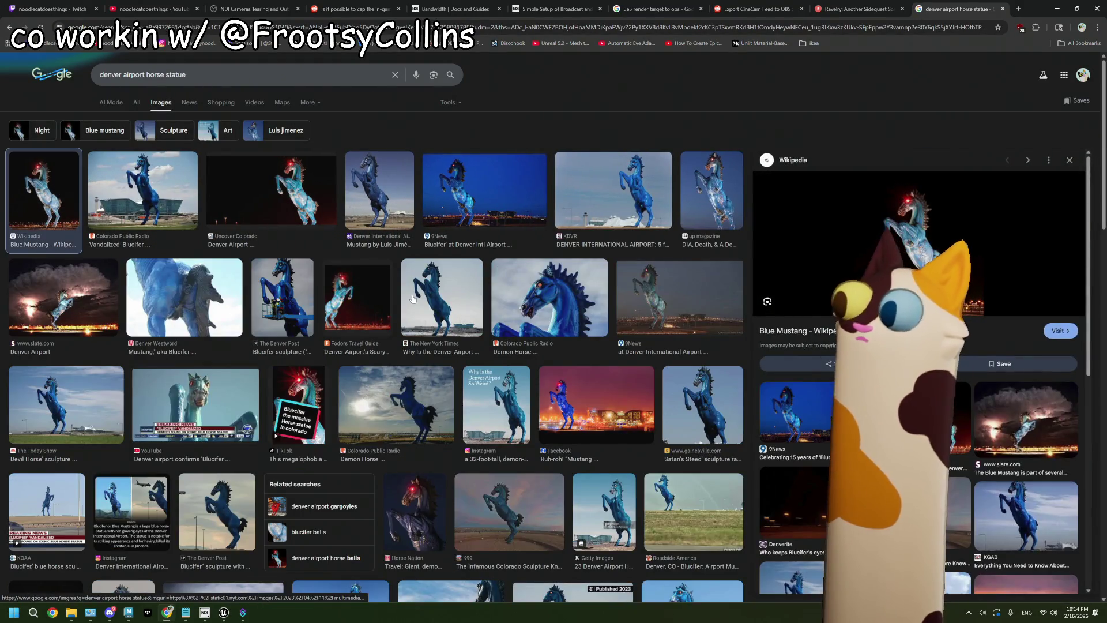
left_click(148, 204)
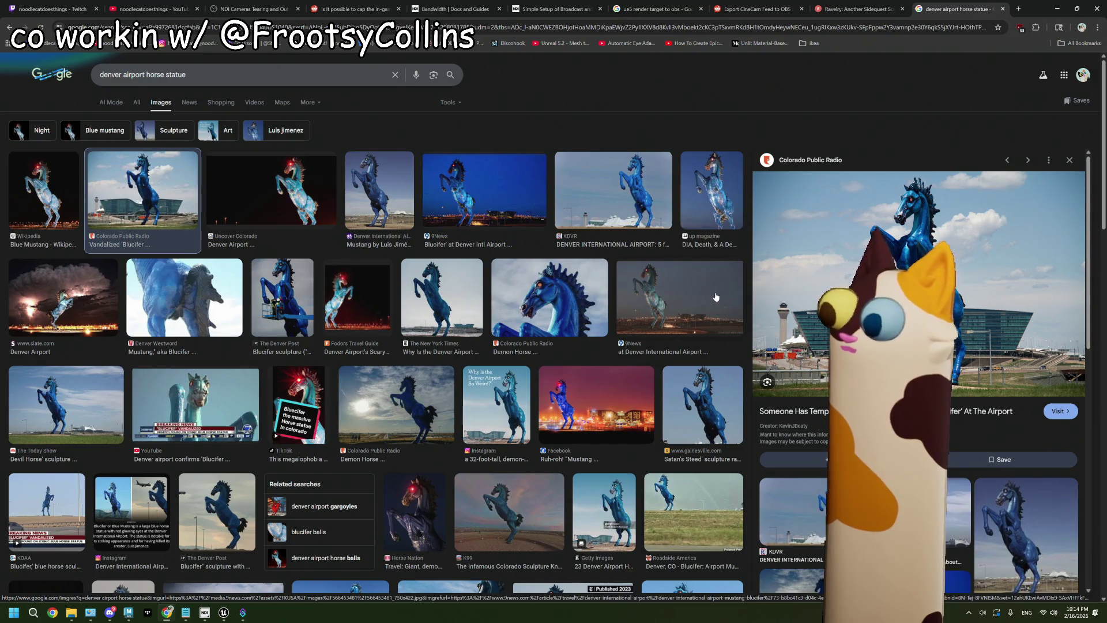
left_click(539, 305)
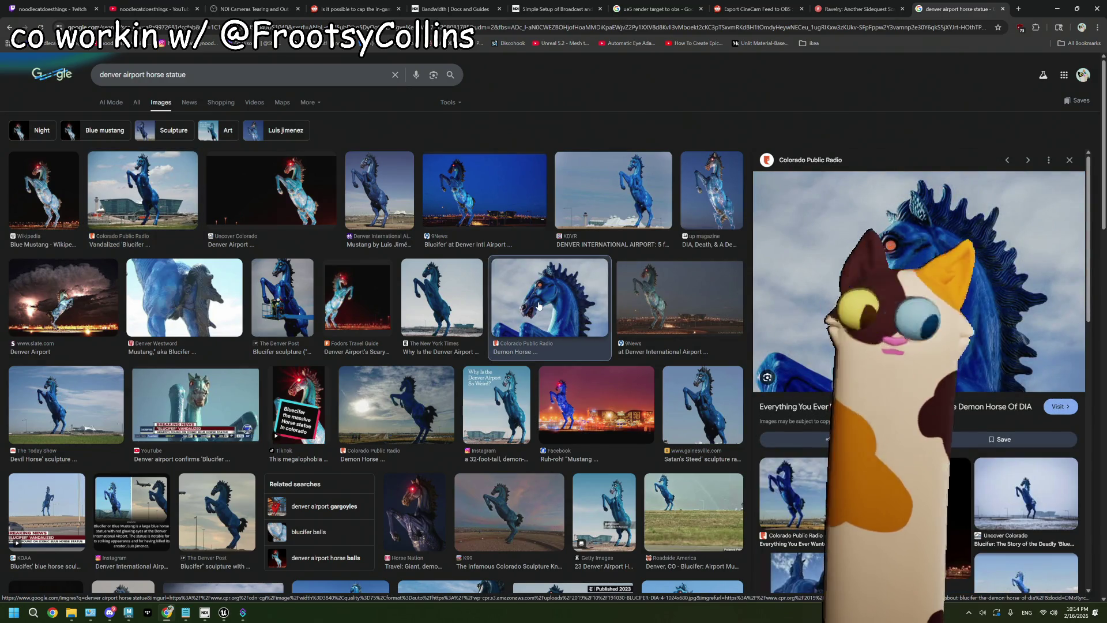
- Widen the browser window, preview more Blucifer images, and open the Blue Mustang Wikipedia article
key("super+Down")
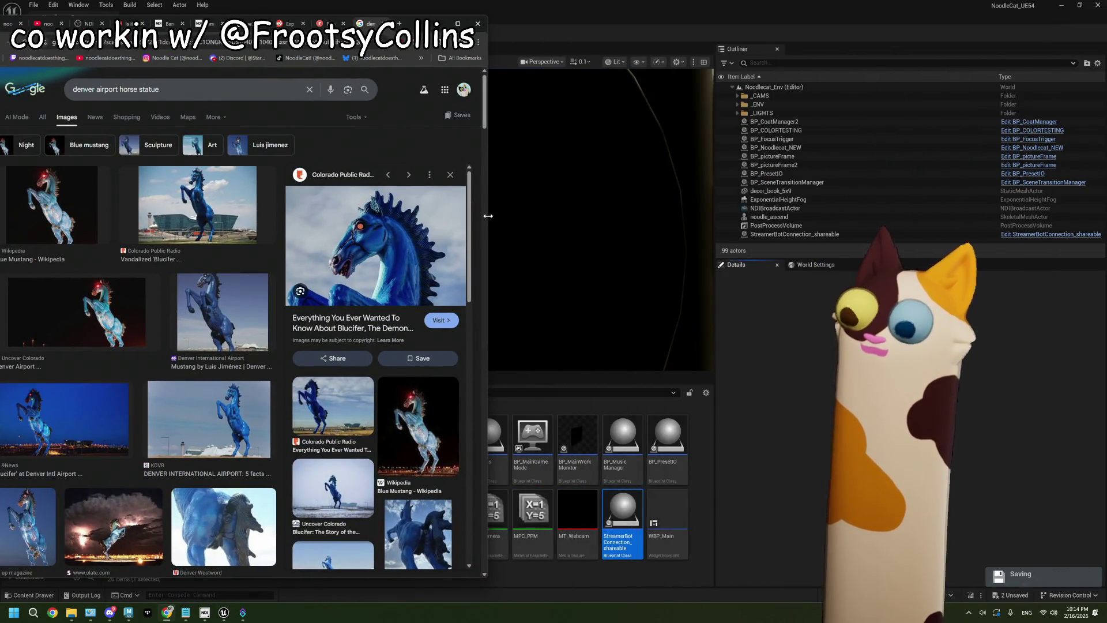
left_click_drag(488, 216, 875, 226)
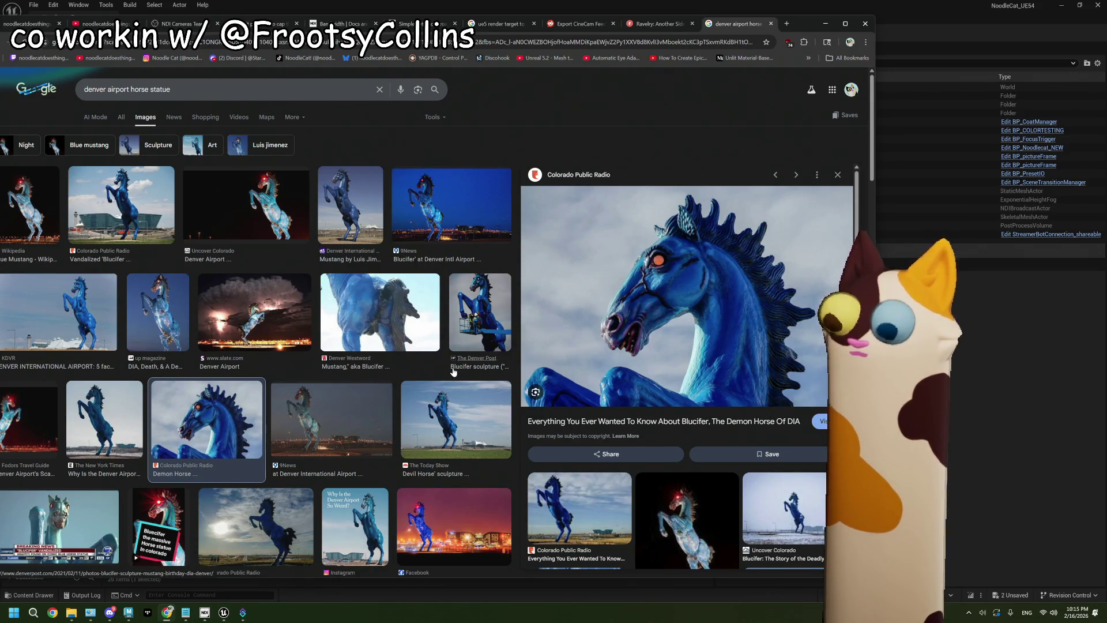
left_click(429, 315)
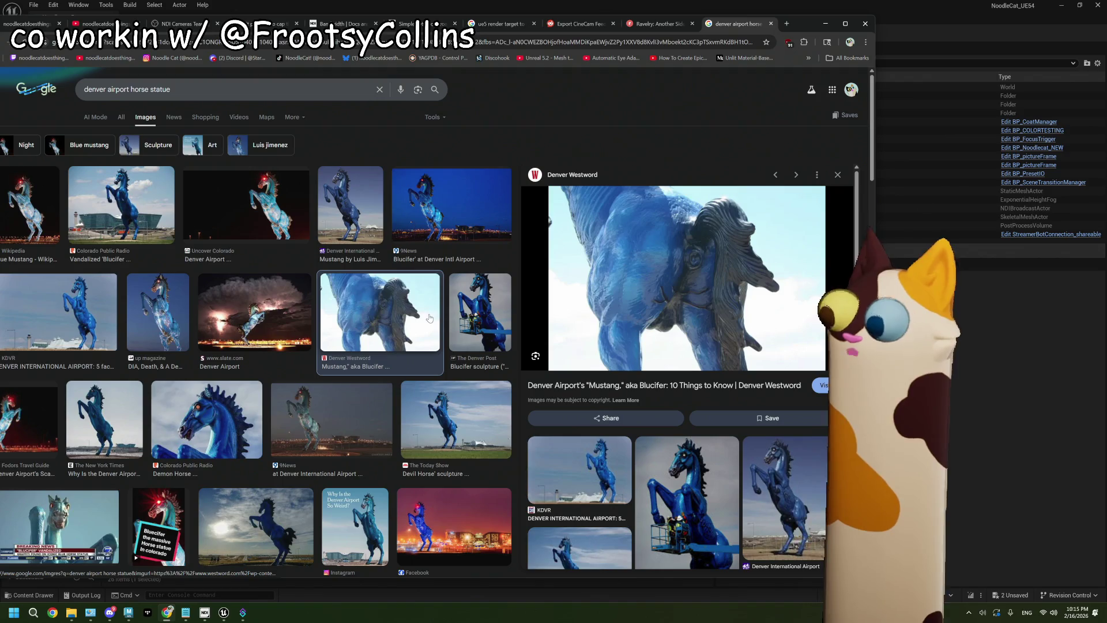
left_click(473, 330)
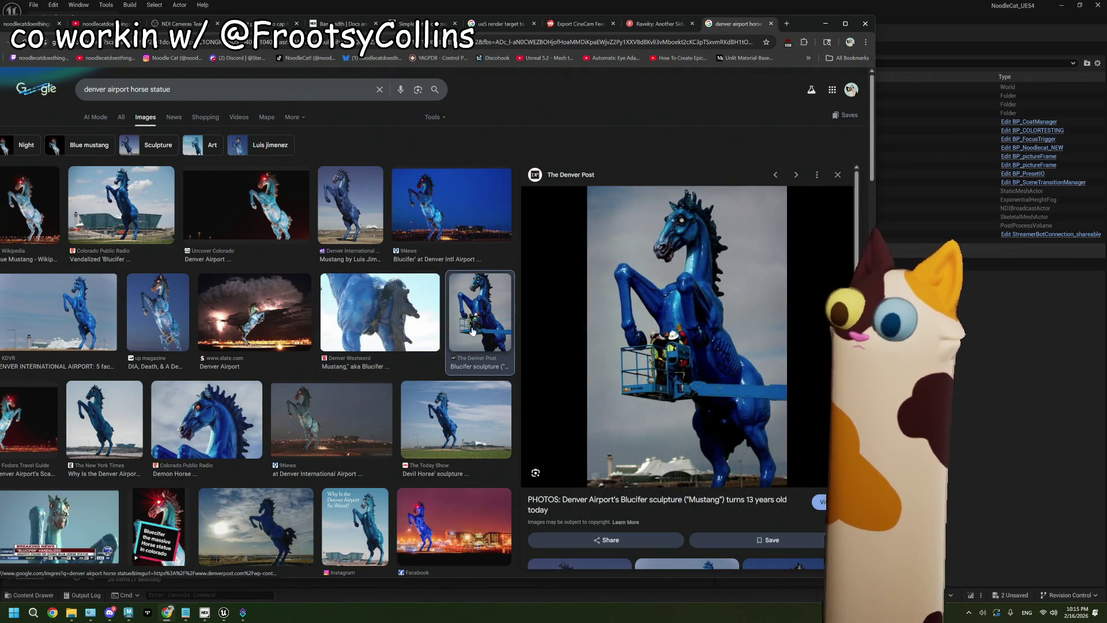
scroll(461, 355, "down", 2)
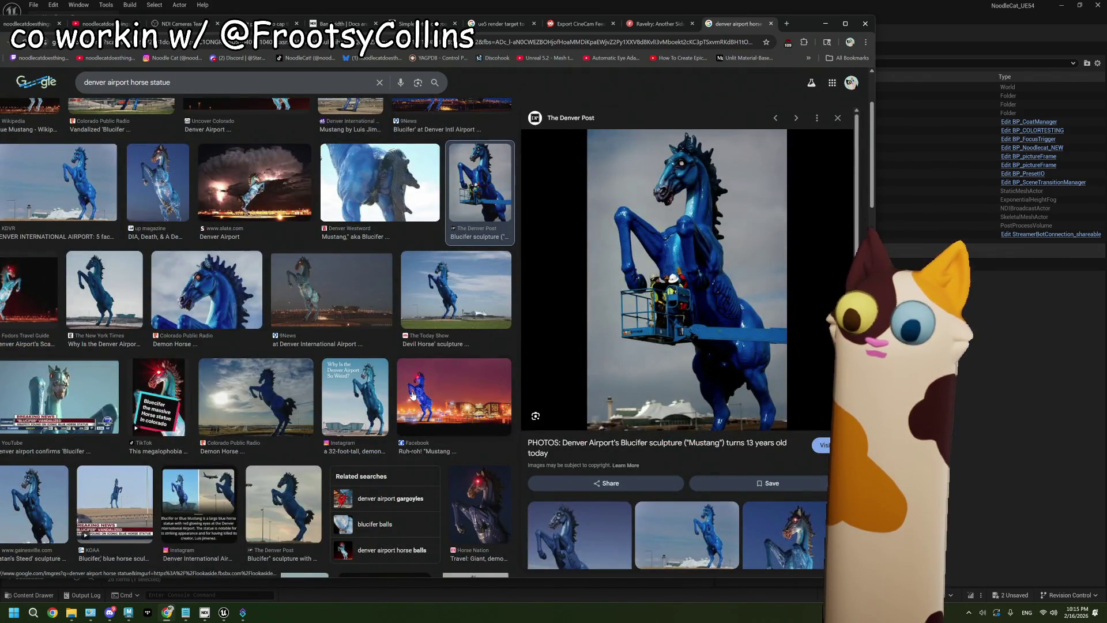
left_click(161, 400)
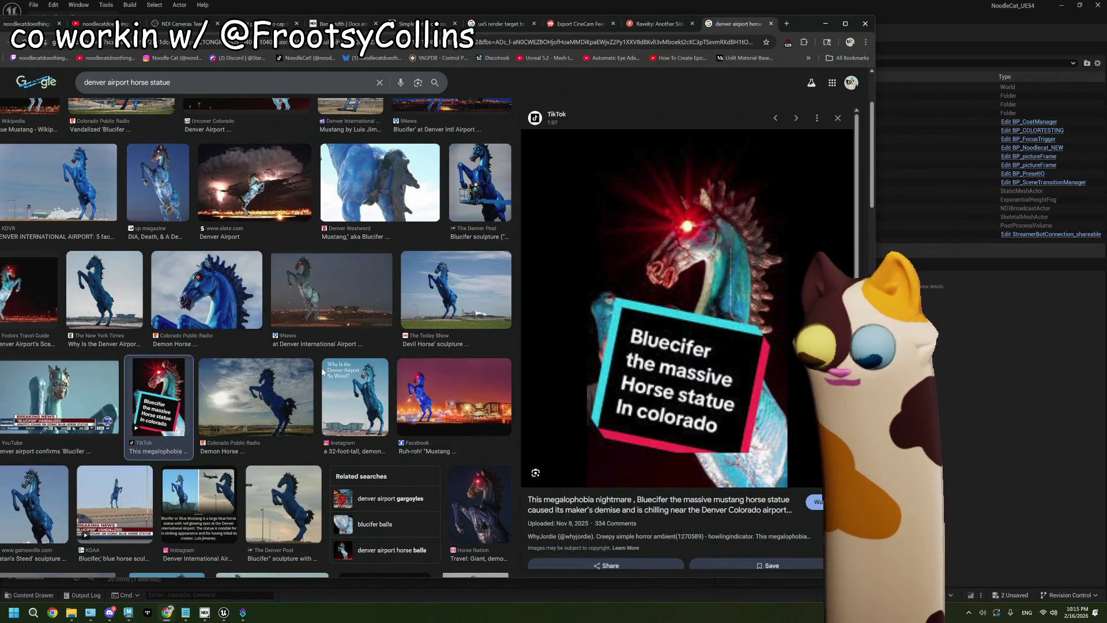
scroll(322, 371, "down", 1)
scroll(322, 371, "up", 4)
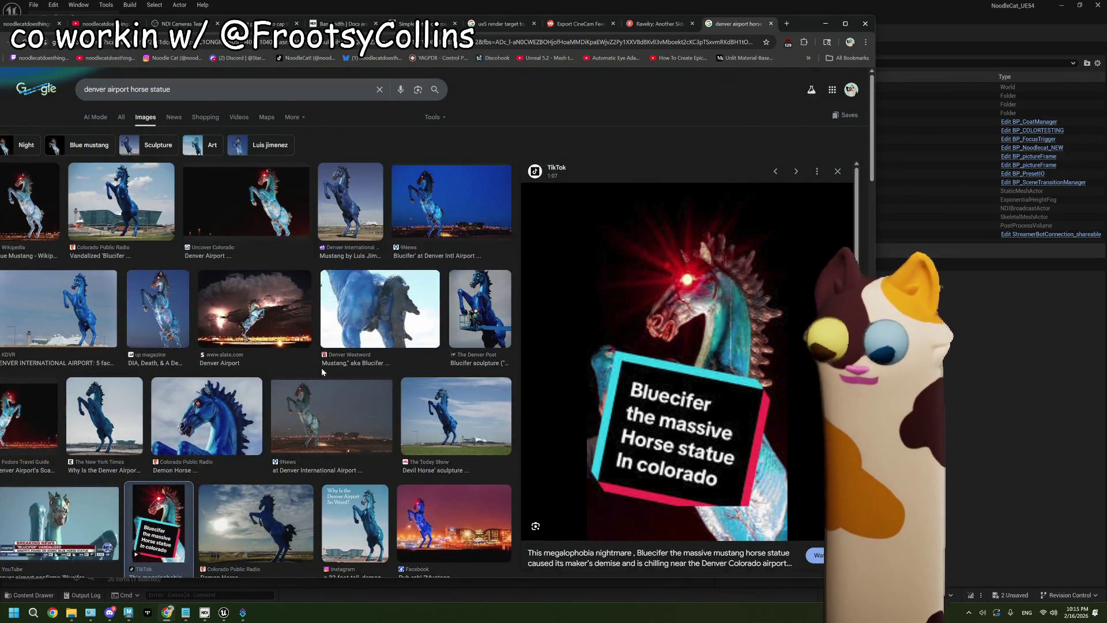
left_click(22, 252)
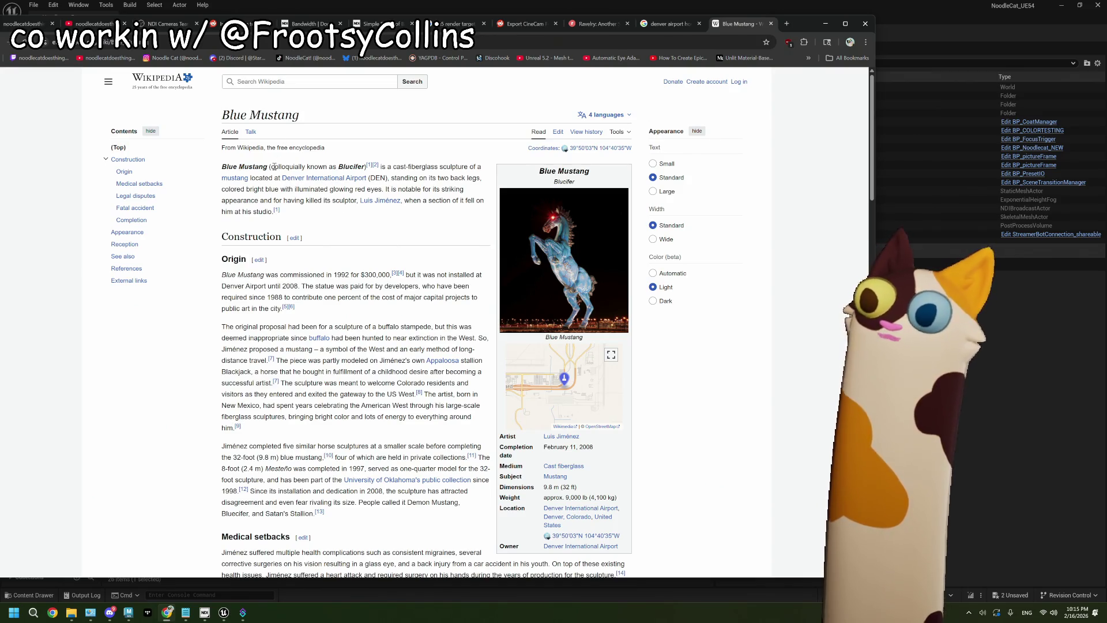
- Read through the Blue Mustang article, then return to the 'denver airport horse statue' image results
left_click_drag(275, 166, 349, 165)
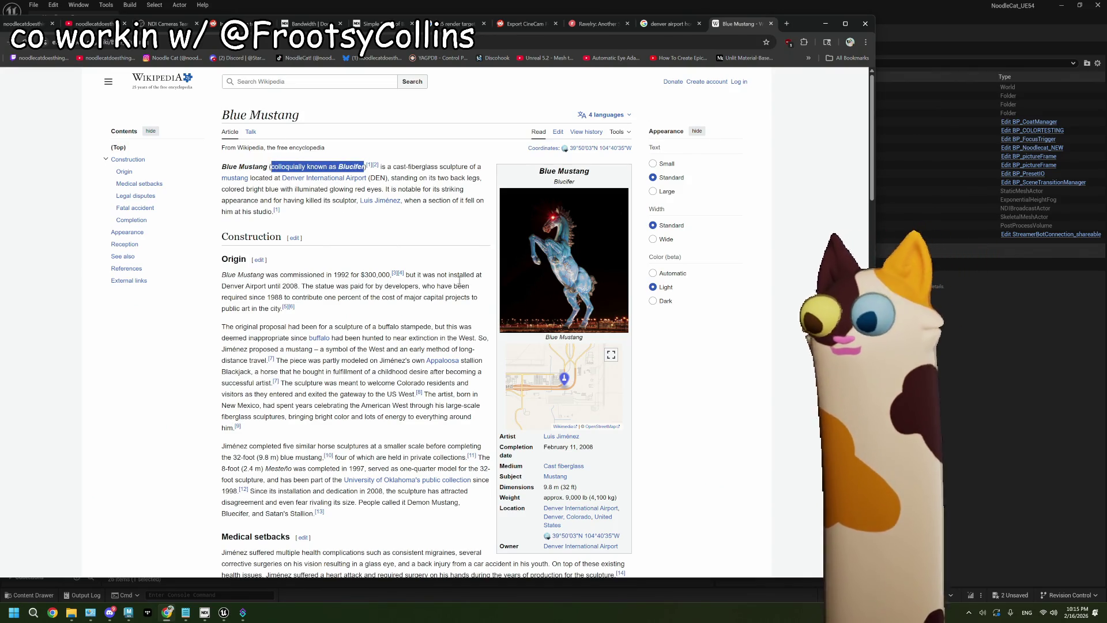
left_click(452, 230)
scroll(452, 230, "down", 1)
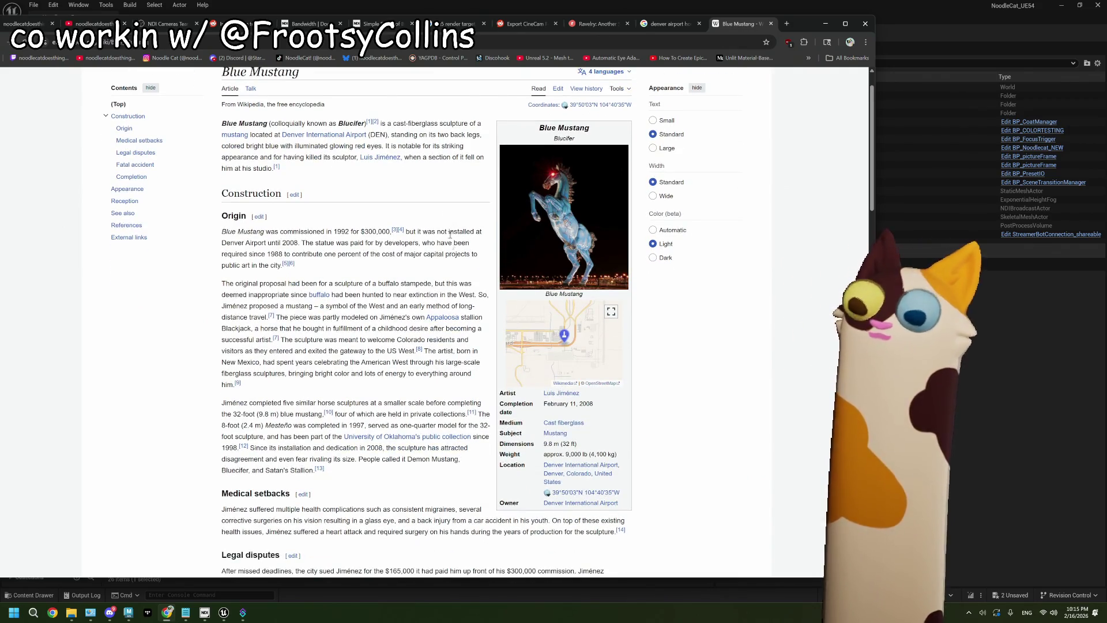
scroll(440, 254, "up", 1)
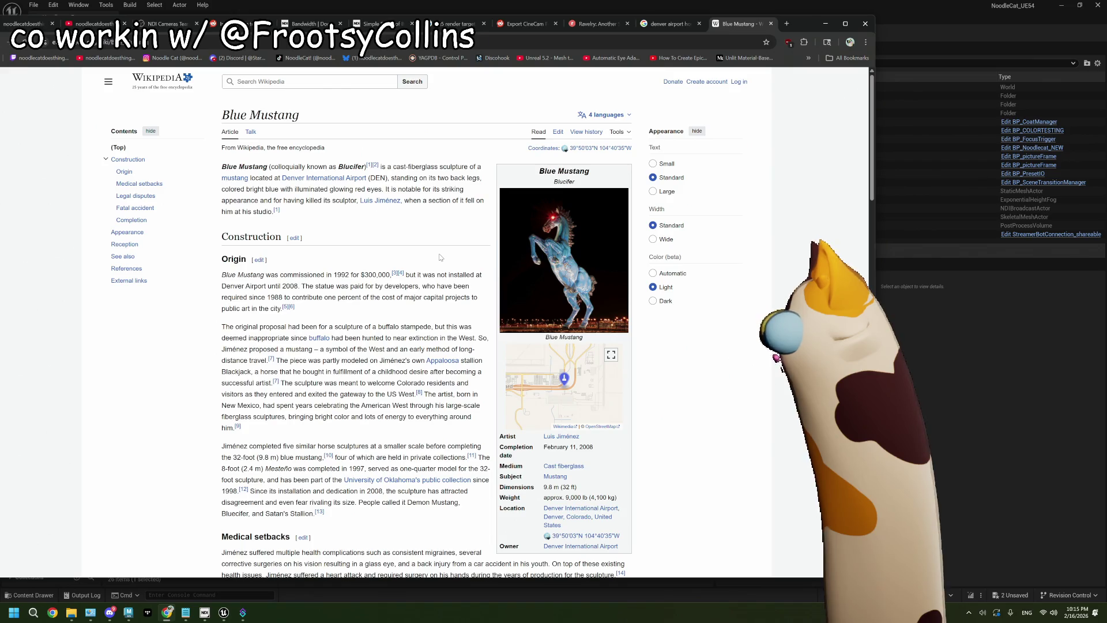
scroll(440, 257, "down", 4)
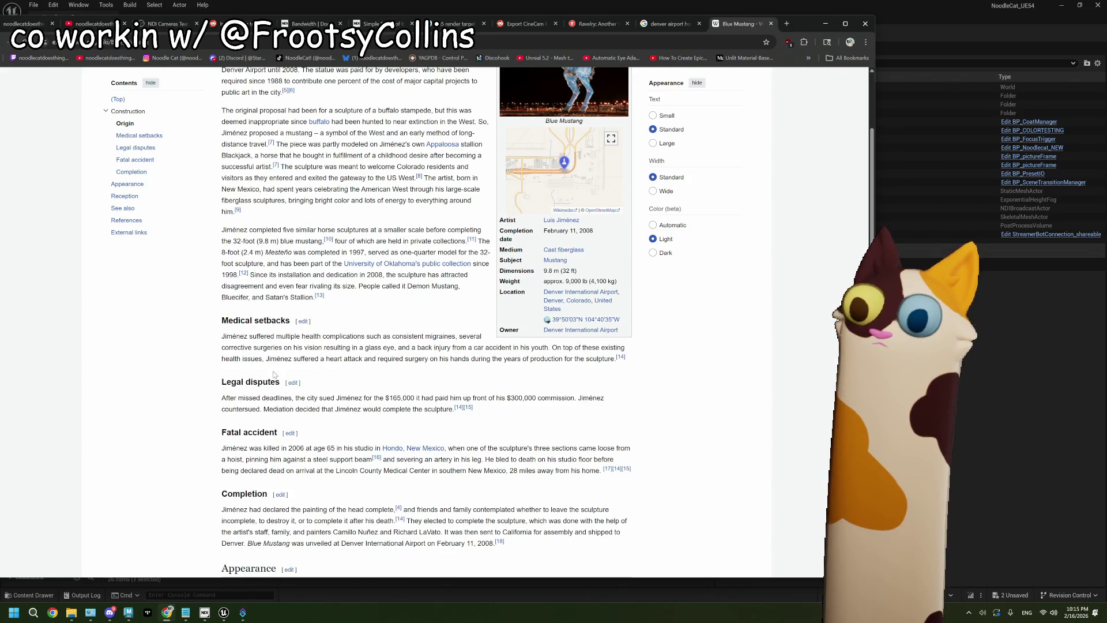
scroll(275, 375, "down", 2)
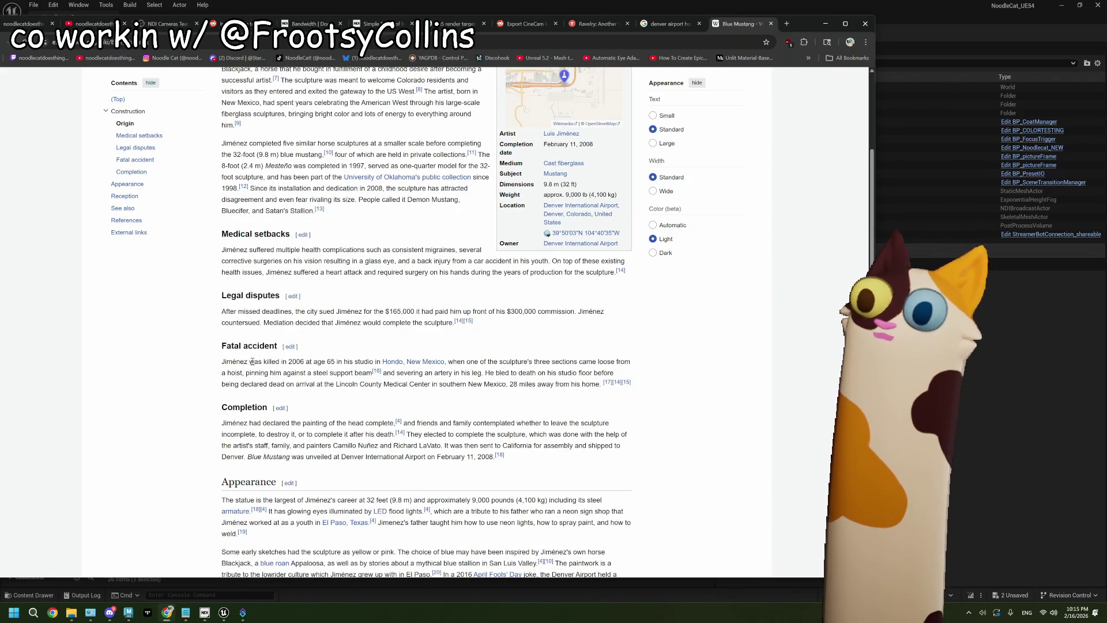
scroll(236, 361, "down", 1)
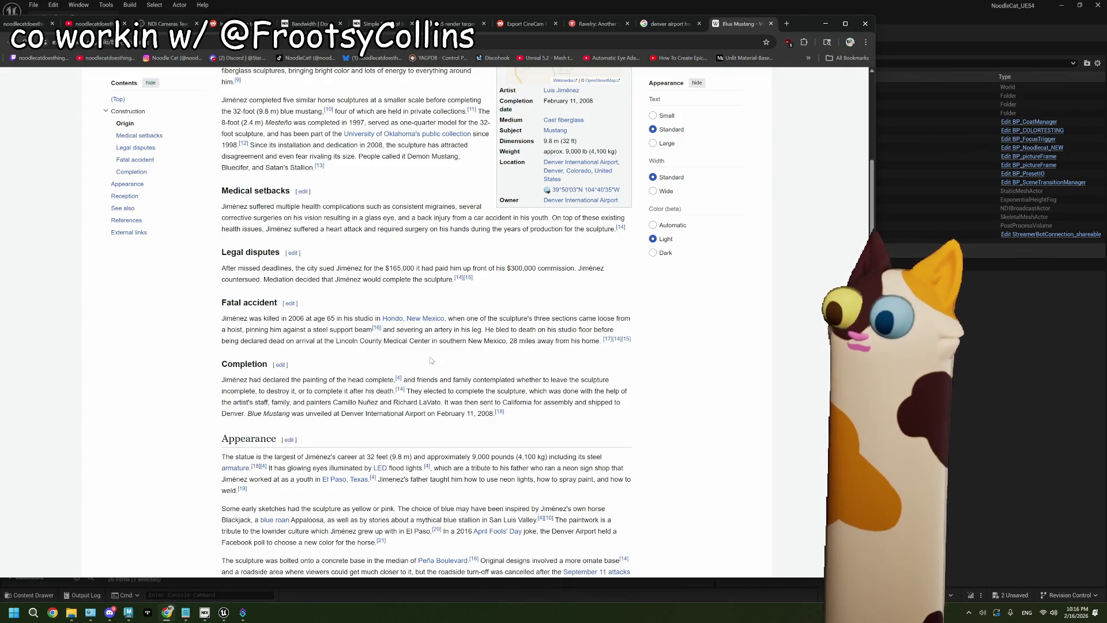
scroll(482, 373, "down", 1)
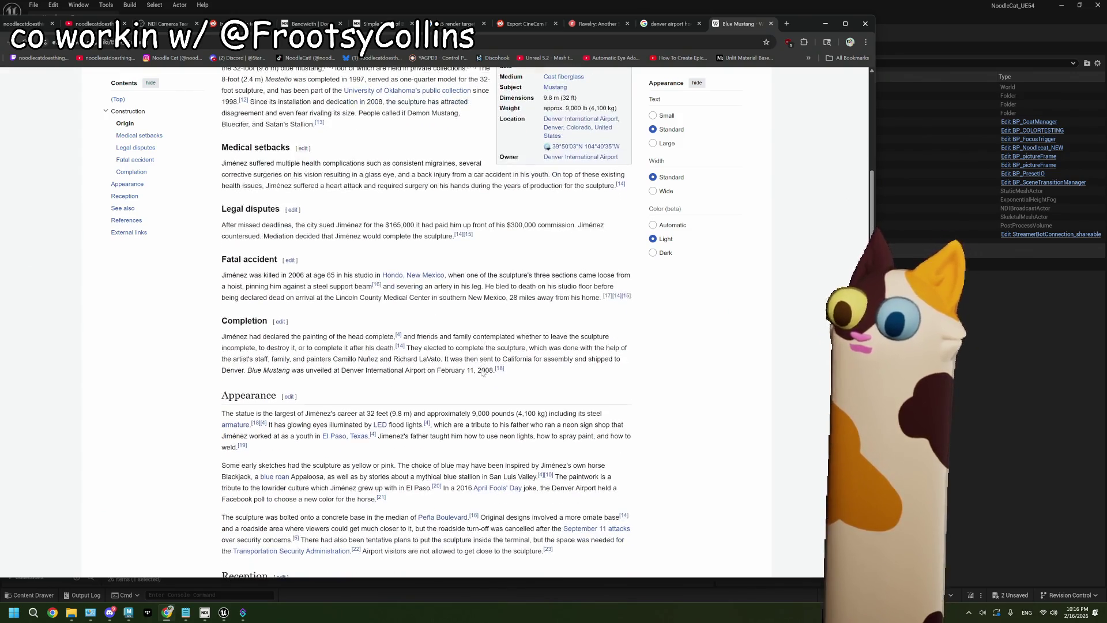
scroll(482, 370, "down", 5)
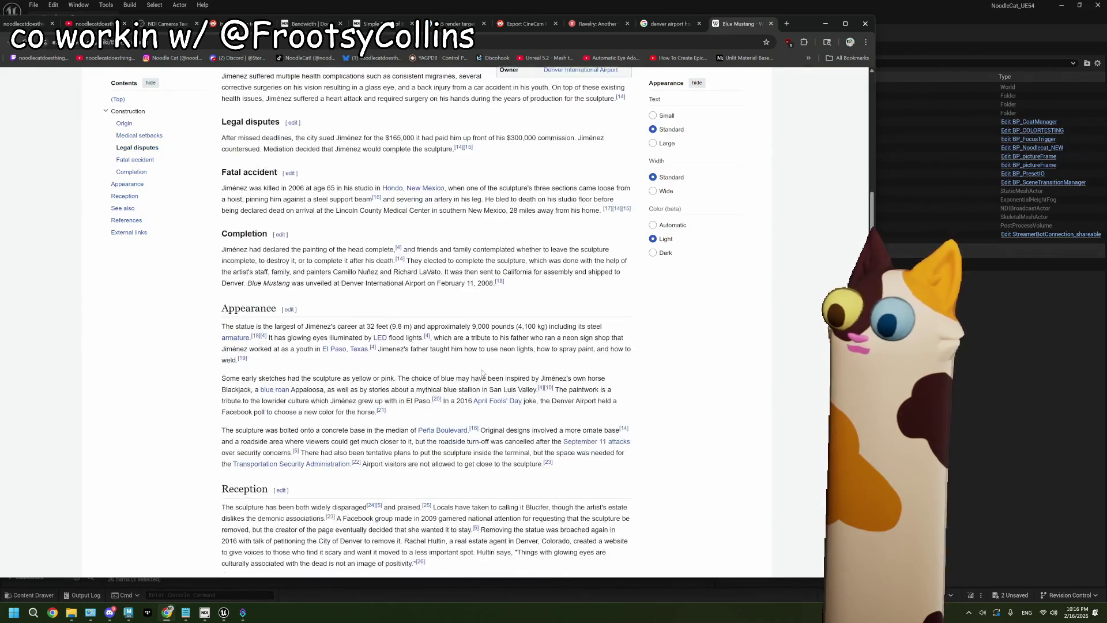
scroll(482, 372, "up", 11)
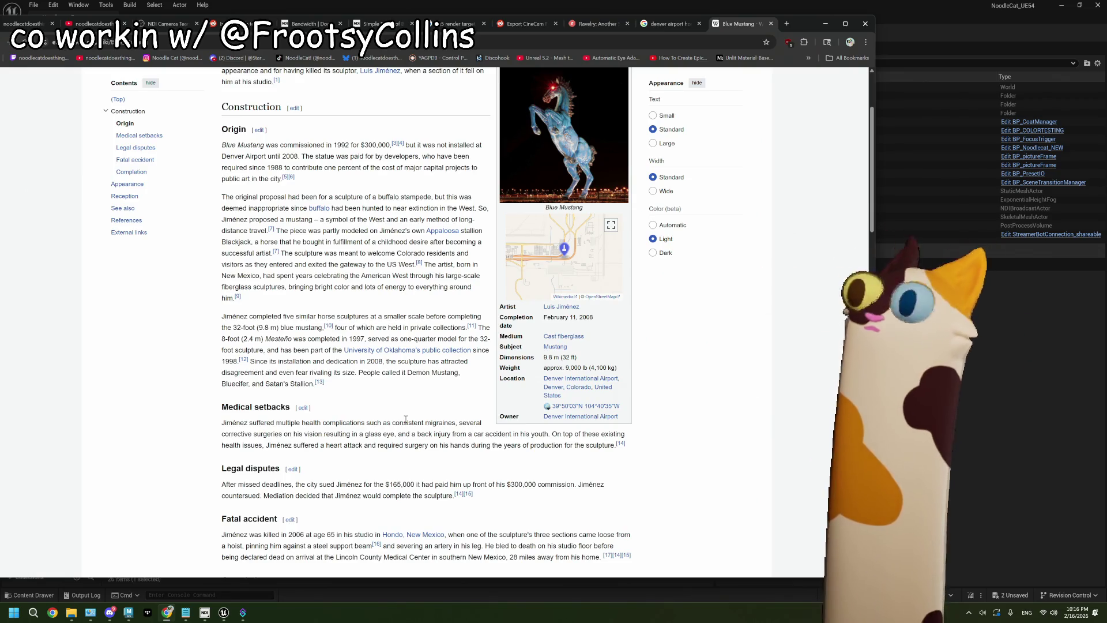
left_click(669, 24)
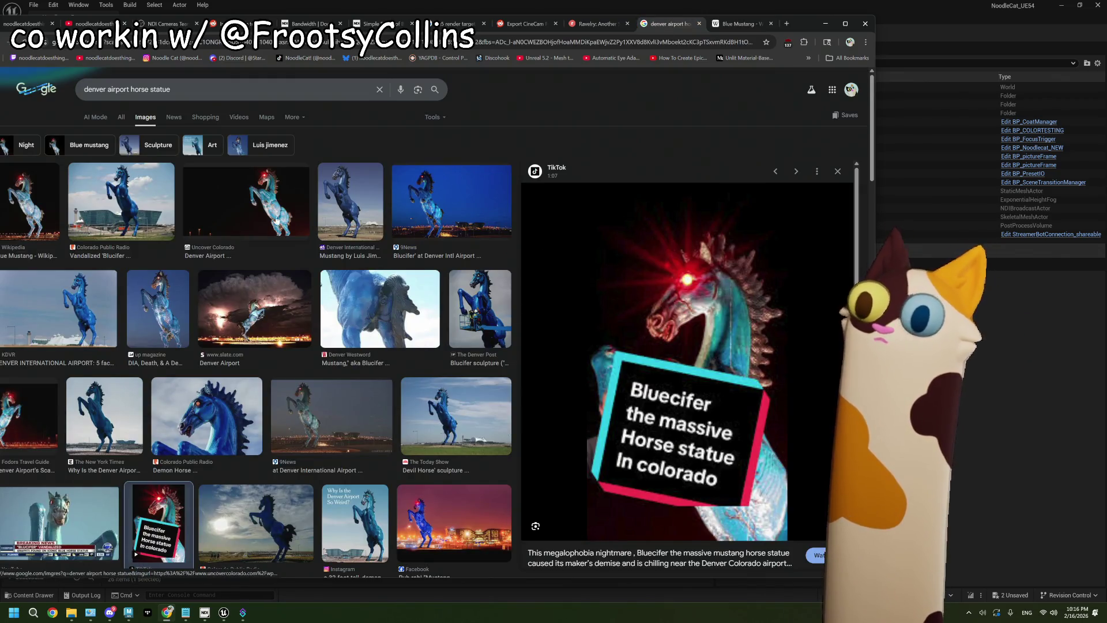
- Preview the Uncover Colorado Bluecifer image, then bring the Unreal Editor back to front
left_click(266, 225)
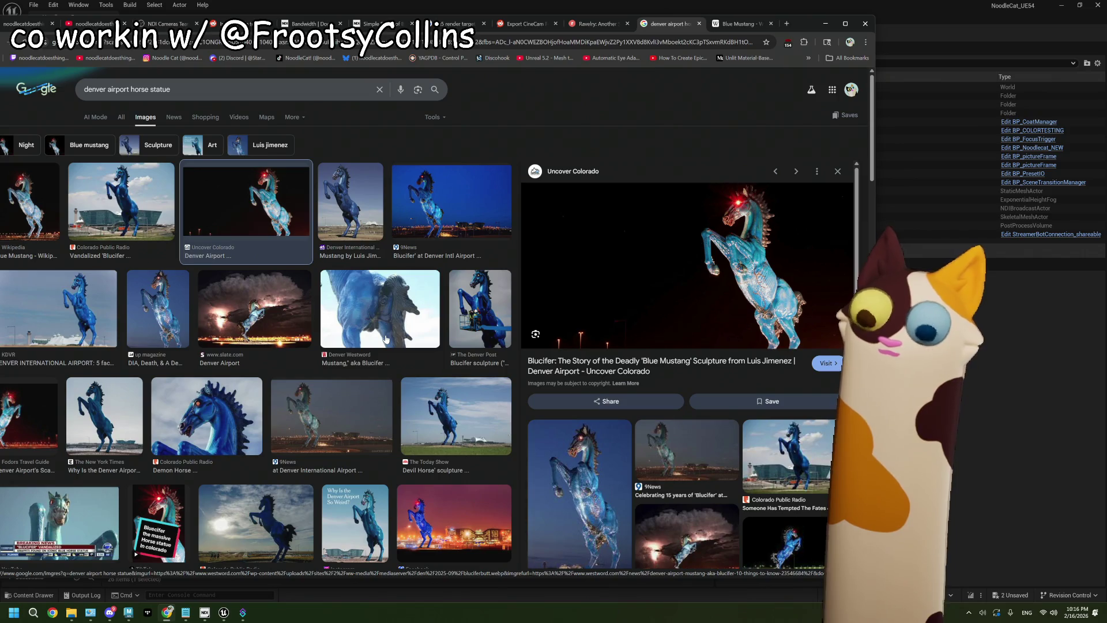
left_click(936, 405)
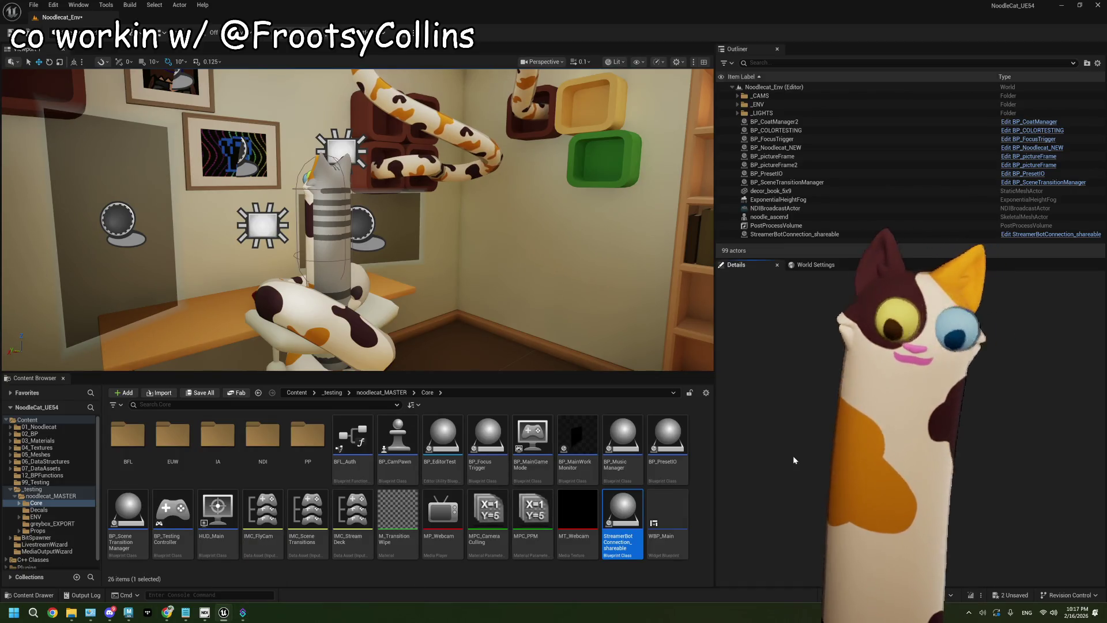
- Save the Noodlecat_Env level, test-play it in the editor, stop, and save all changes
key("ctrl+s")
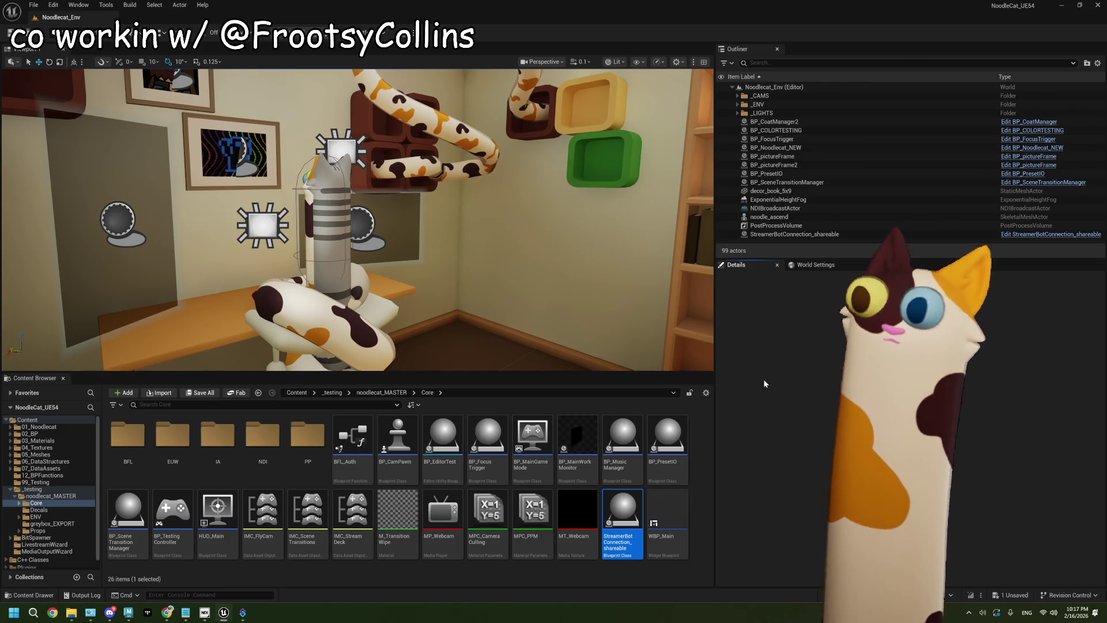
left_click(288, 32)
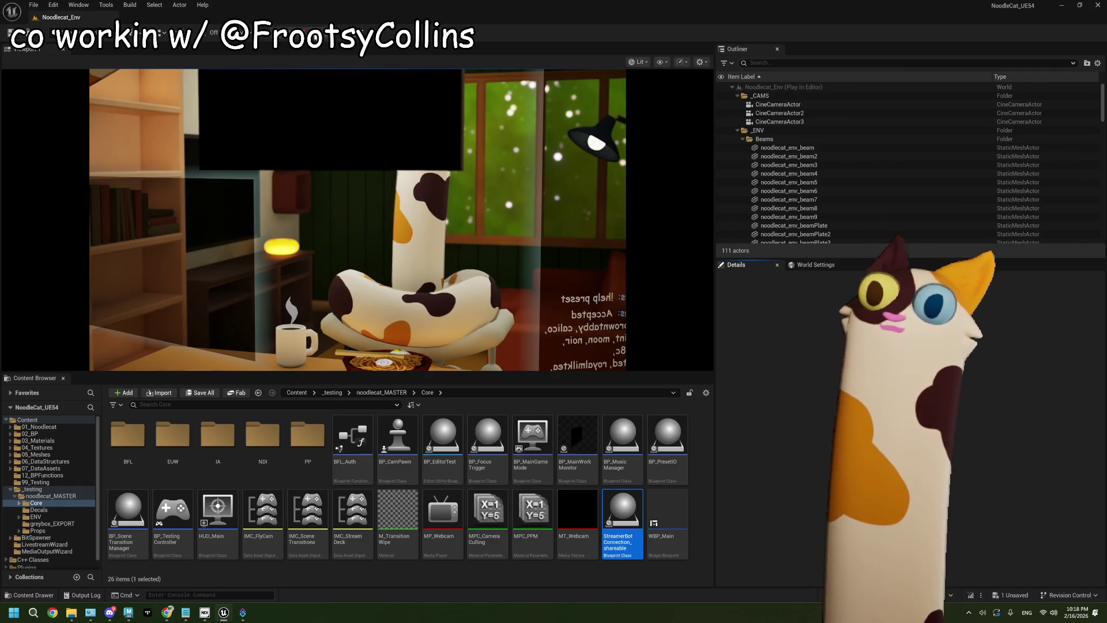
key("Escape")
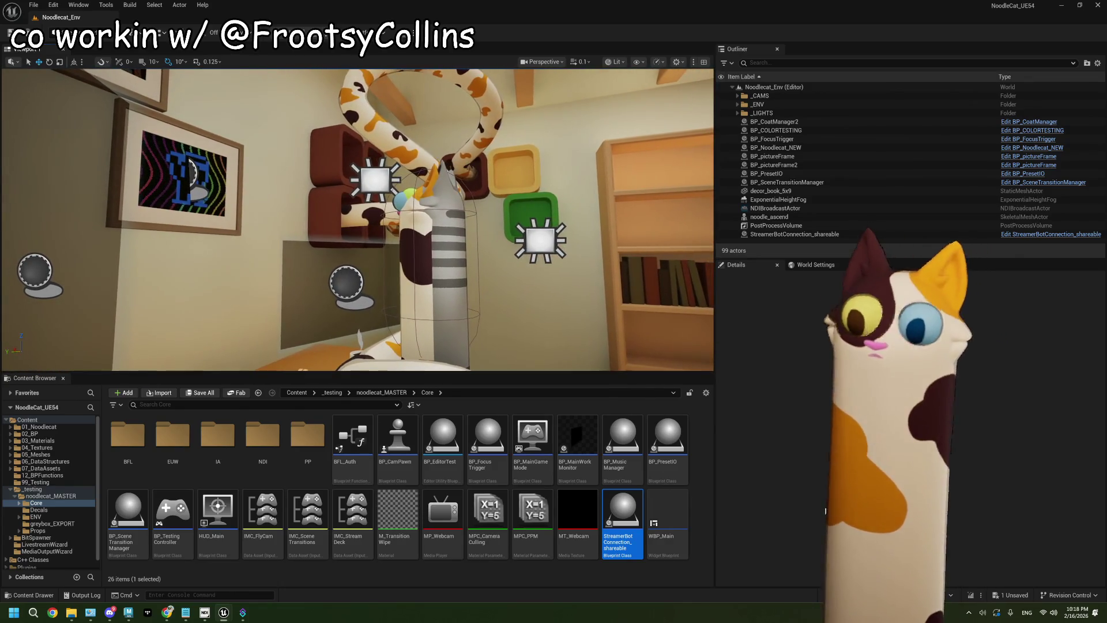
key("ctrl+s")
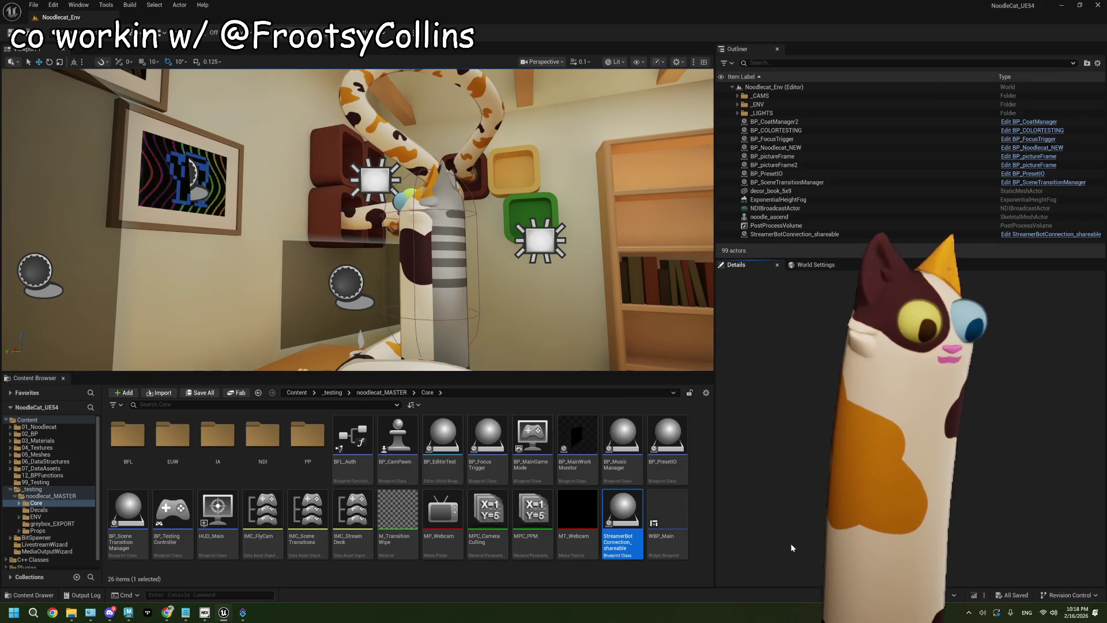
- Deselect content browser assets, widen the Outliner and Details panels, and bring up ThePlan.txt
left_click(696, 464)
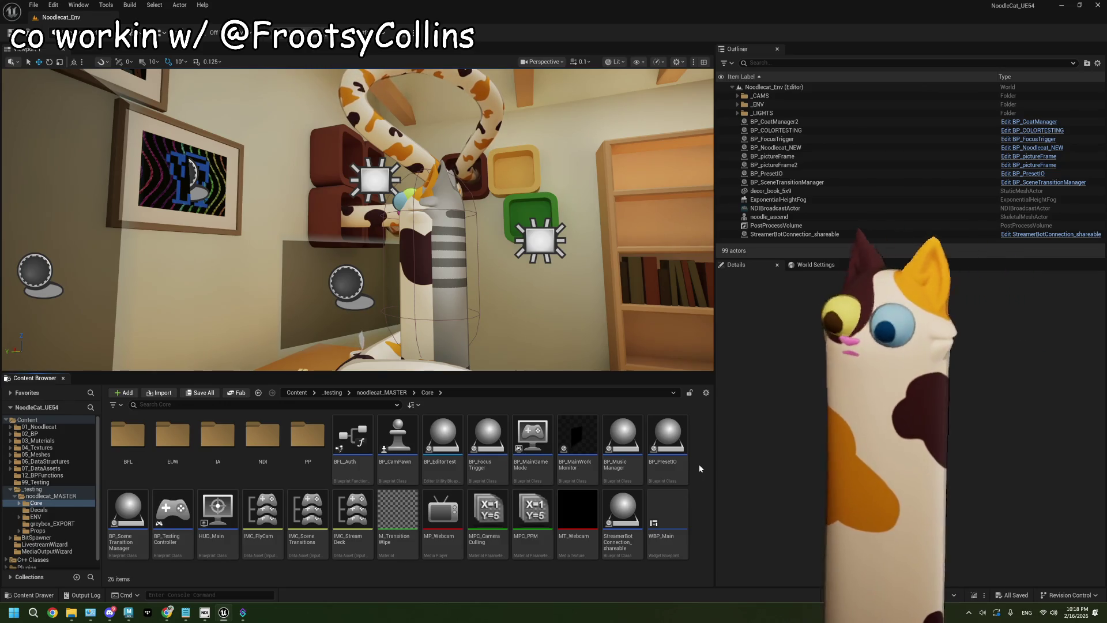
mouse_move(715, 426)
left_mouse_down()
mouse_move(636, 425)
mouse_move(747, 424)
mouse_move(717, 420)
left_mouse_up()
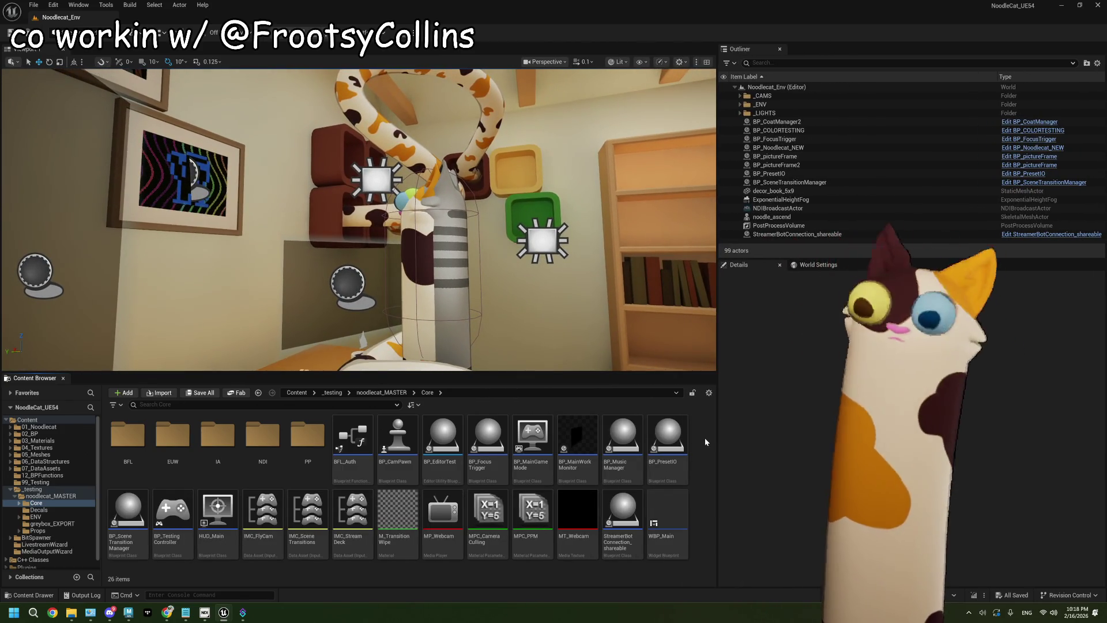
left_click(185, 613)
- Delete the 'check accepted preset string gen' line from ThePlan.txt
left_click(233, 393)
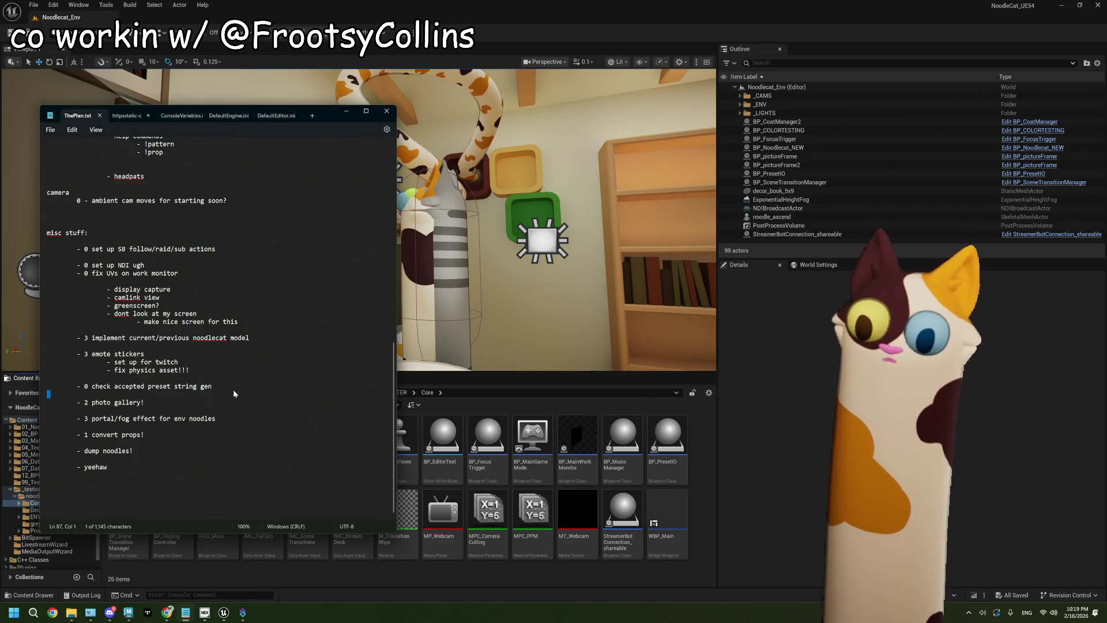
left_click_drag(69, 391, 70, 389)
key("ctrl+z")
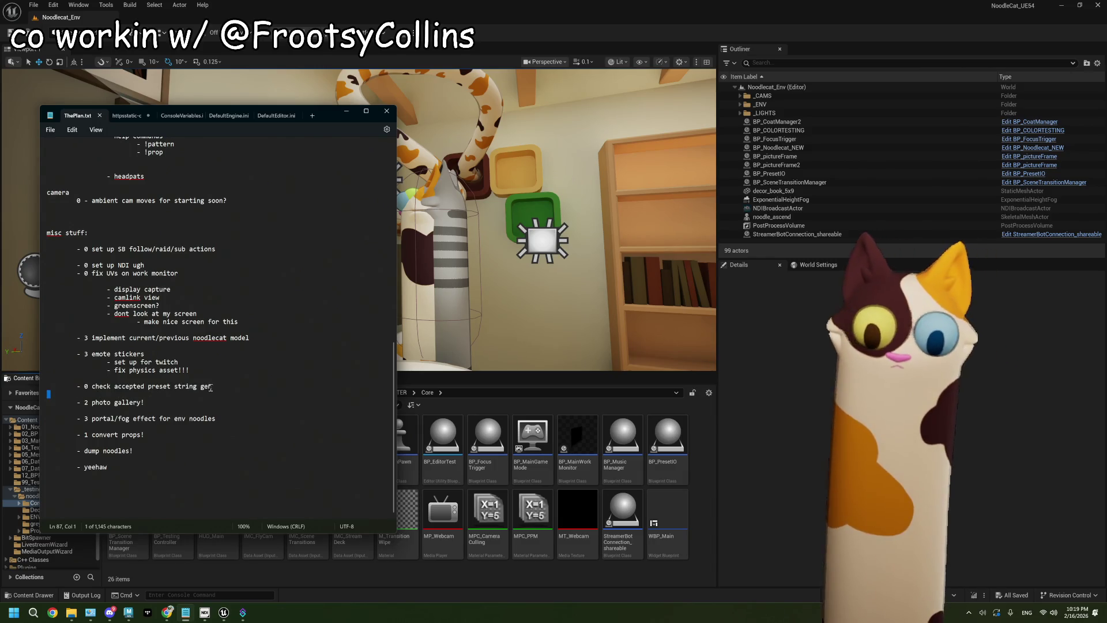
left_click_drag(212, 386, 46, 388)
key("BackSpace")
key("BackSpace")
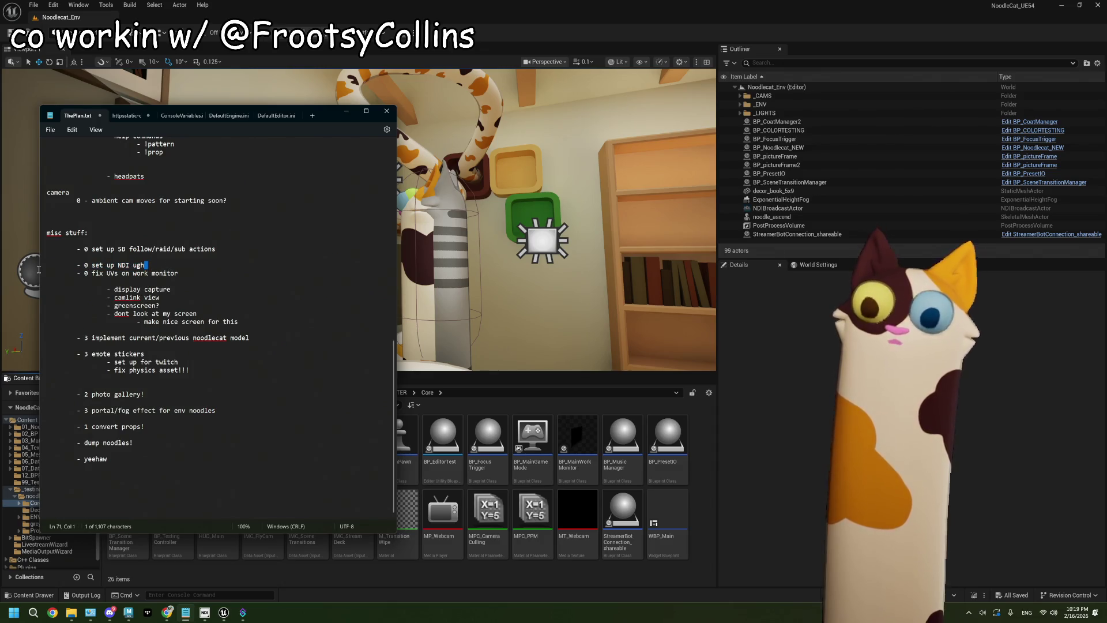
- Add a '- fix screen tearing' item under 'set up NDI ugh' and minimise Notepad
left_click_drag(39, 269, 36, 263)
left_click(157, 263)
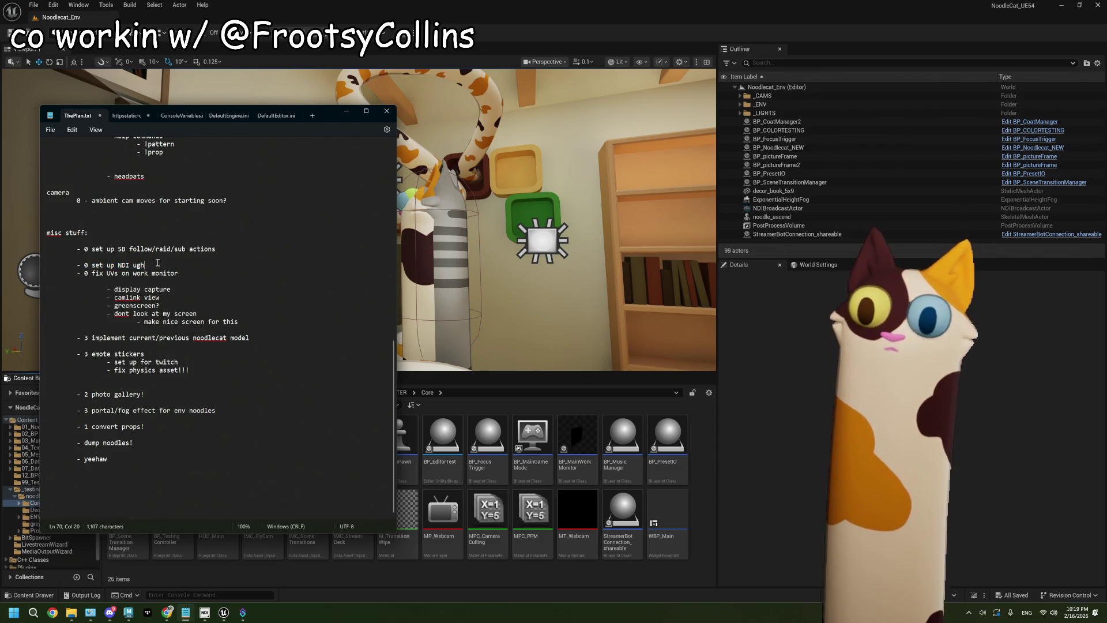
key("Return")
key("Return")
type("- fix screen tearing")
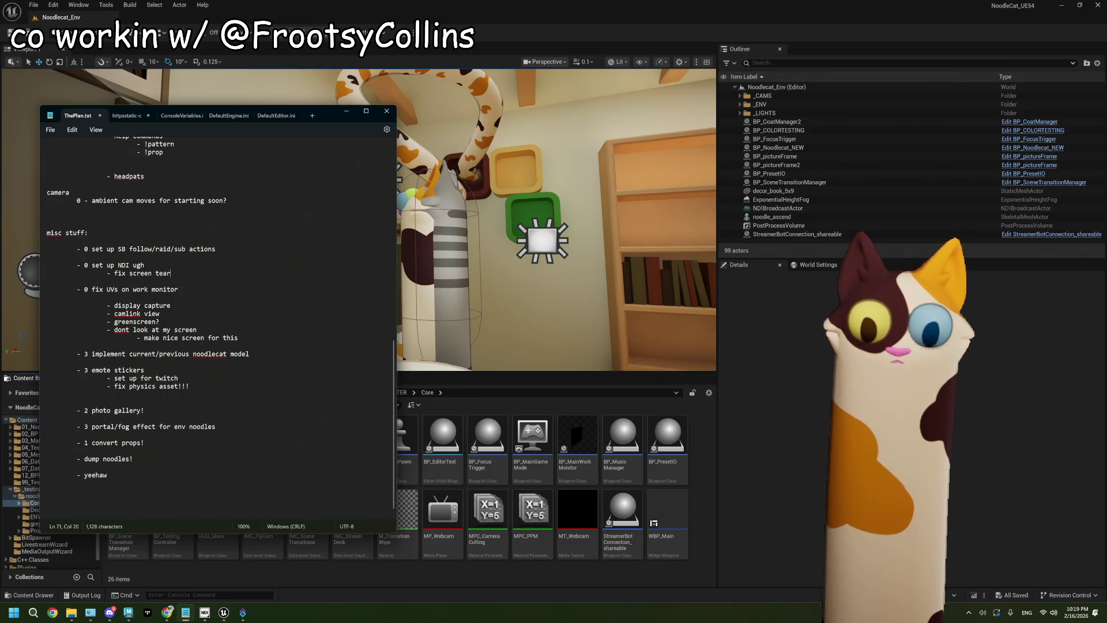
left_click(510, 303)
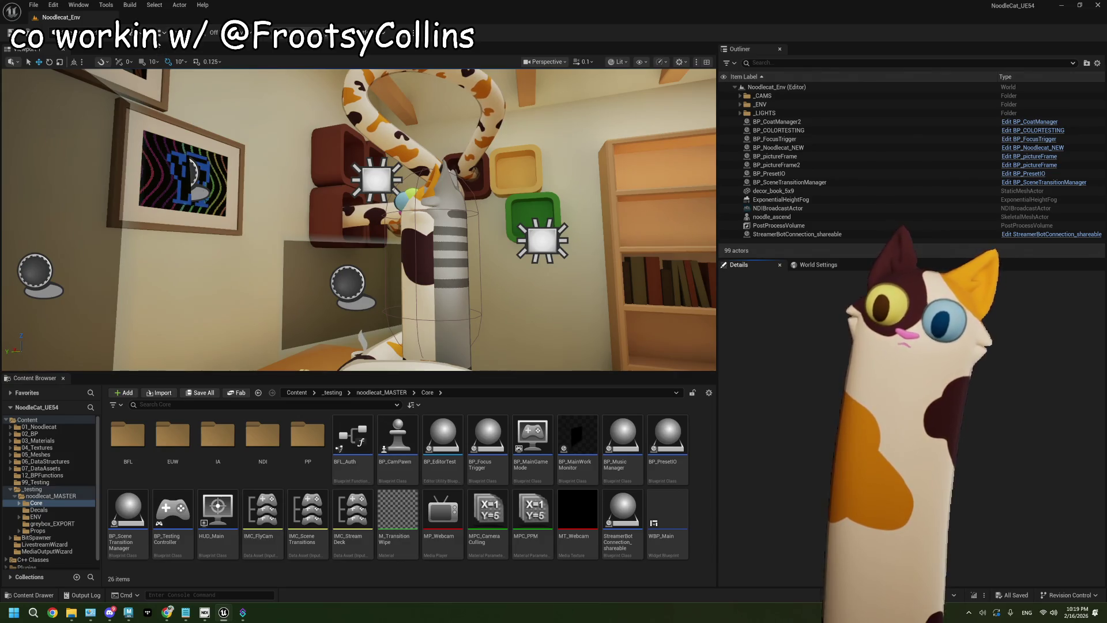
- In the level blueprint, add a Set VSync Enabled node from the Get Game User Settings return value
left_click(165, 31)
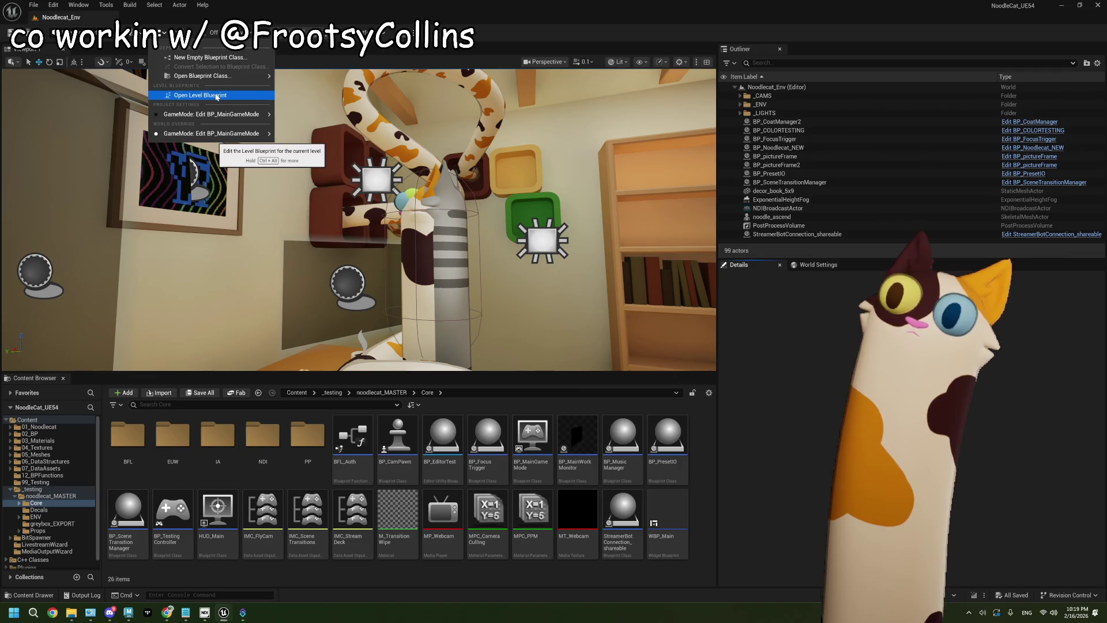
left_click(217, 96)
mouse_move(590, 400)
left_mouse_down()
mouse_move(442, 375)
mouse_move(590, 369)
left_mouse_up()
left_click_drag(618, 339, 427, 191)
mouse_move(407, 307)
left_mouse_down()
mouse_move(509, 307)
mouse_move(493, 307)
left_mouse_up()
mouse_move(332, 253)
left_mouse_down()
mouse_move(411, 194)
mouse_move(399, 330)
left_mouse_up()
type("vs")
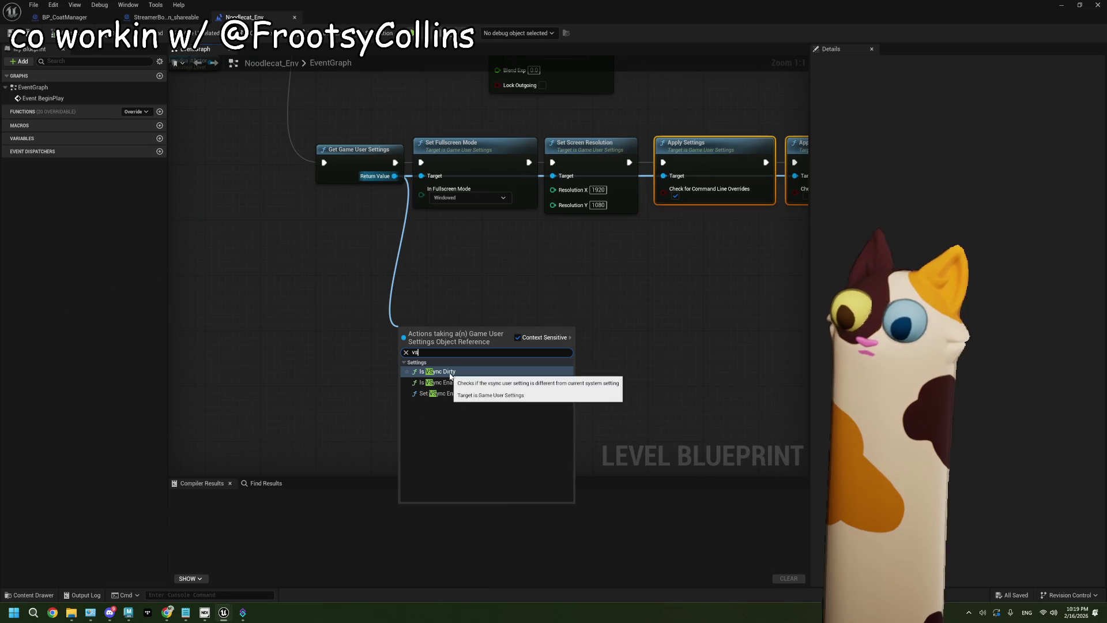
left_click(462, 393)
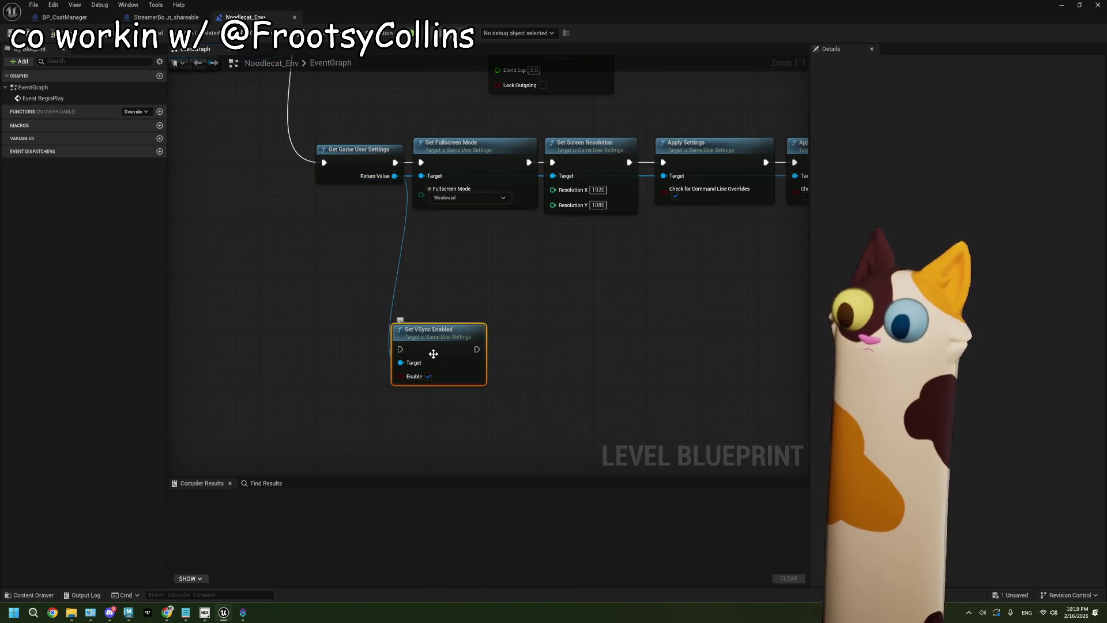
left_click_drag(433, 353, 451, 296)
- Wire Set VSync Enabled (Enable checked) between Get Game User Settings and Set Fullscreen Mode
left_click_drag(389, 230, 517, 271)
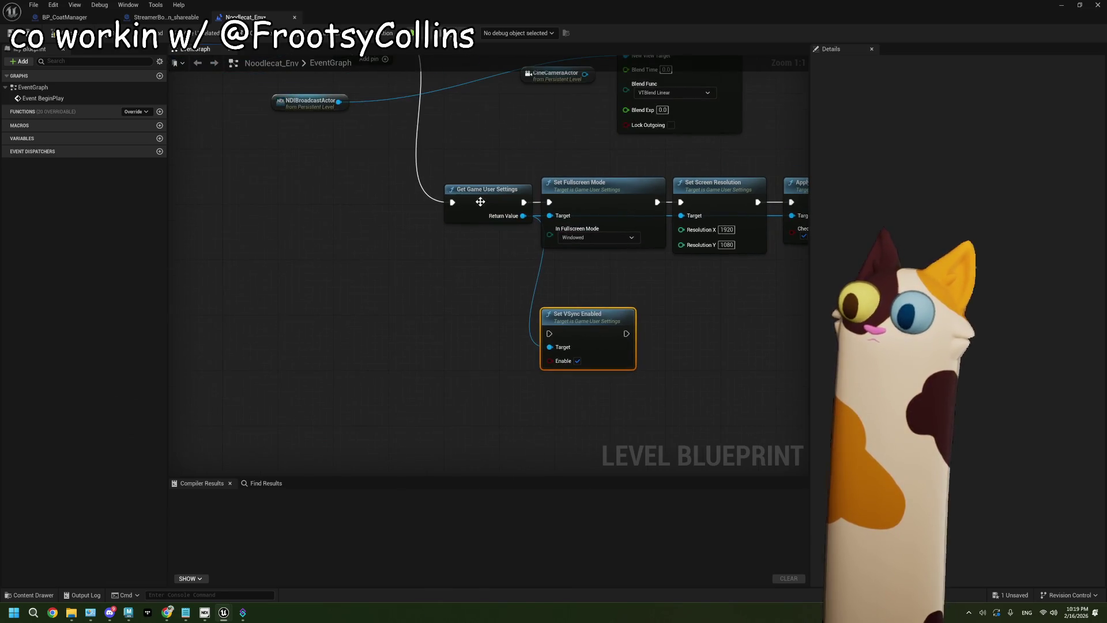
left_click_drag(480, 201, 357, 203)
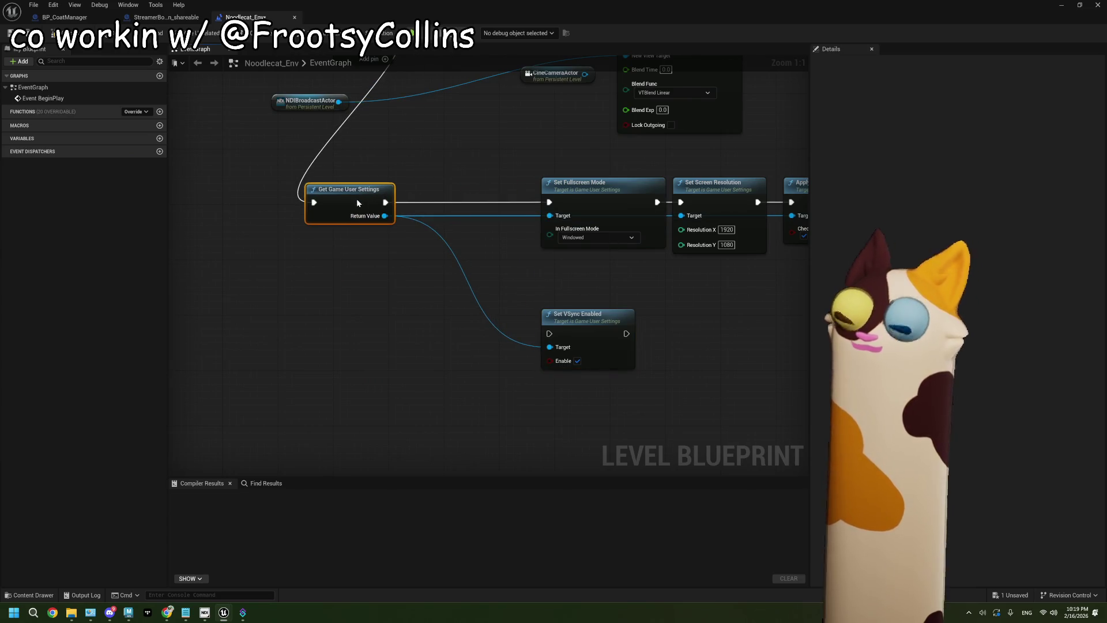
left_click_drag(548, 339, 445, 312)
left_click_drag(385, 216, 323, 358)
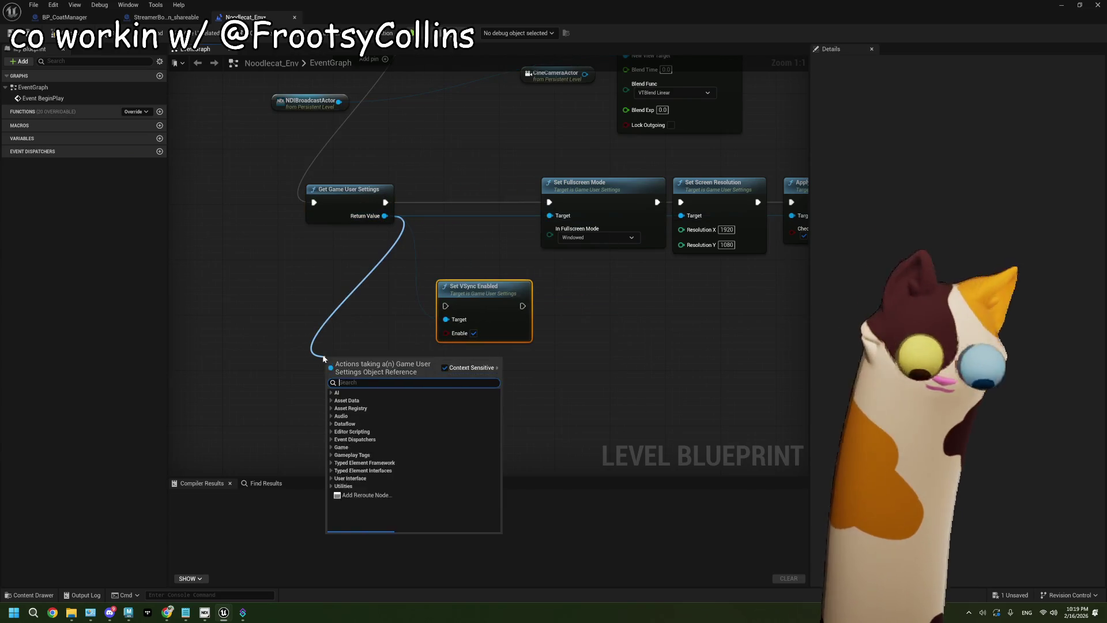
type("v")
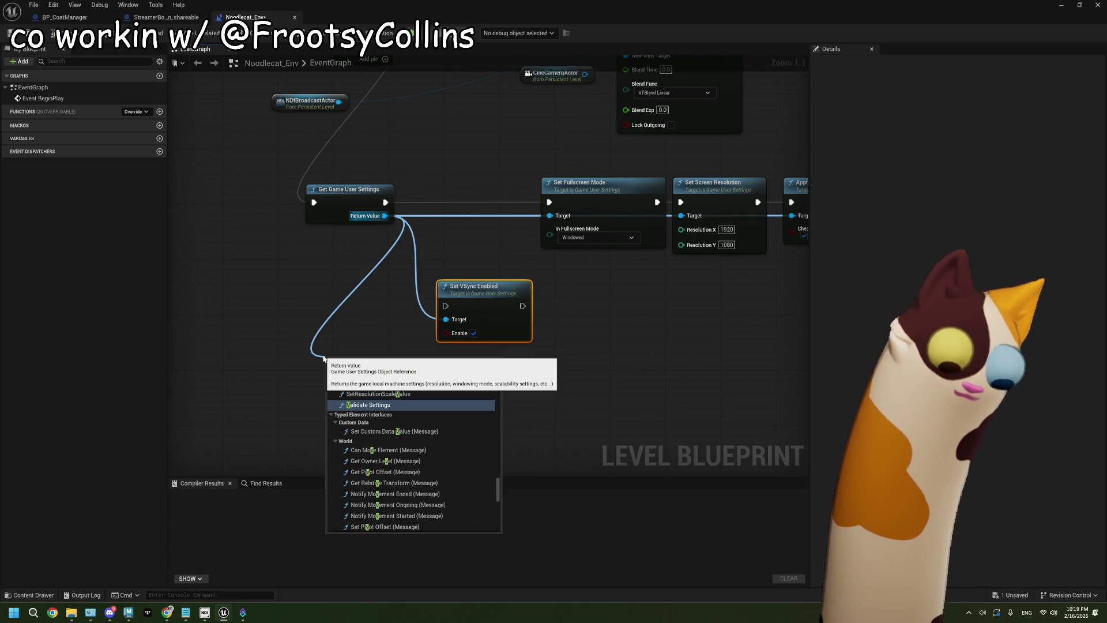
type("sy")
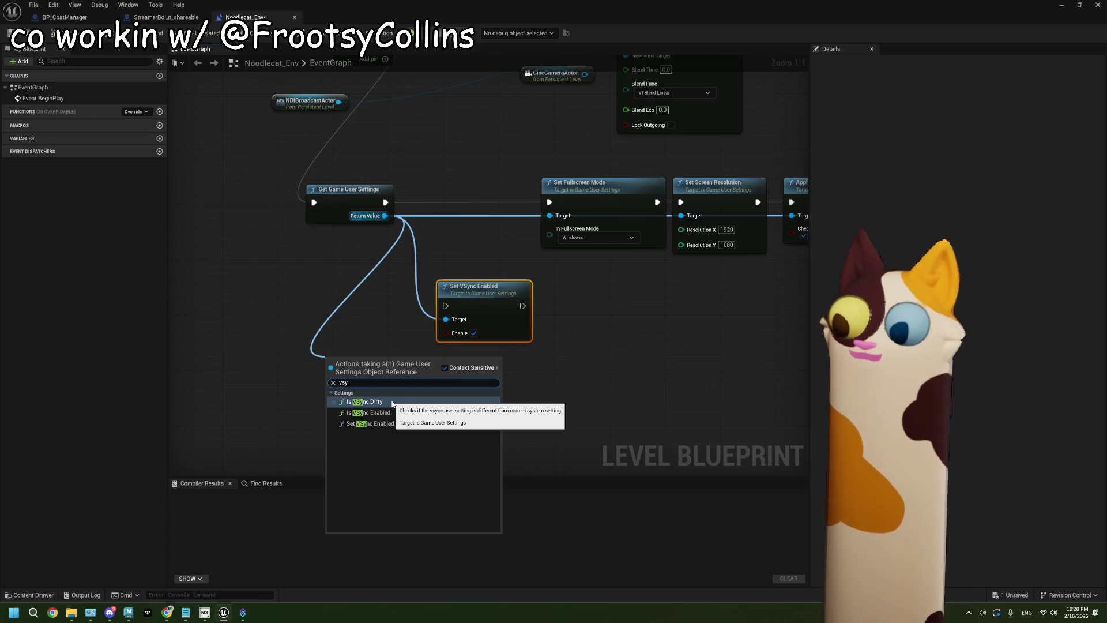
left_click(515, 232)
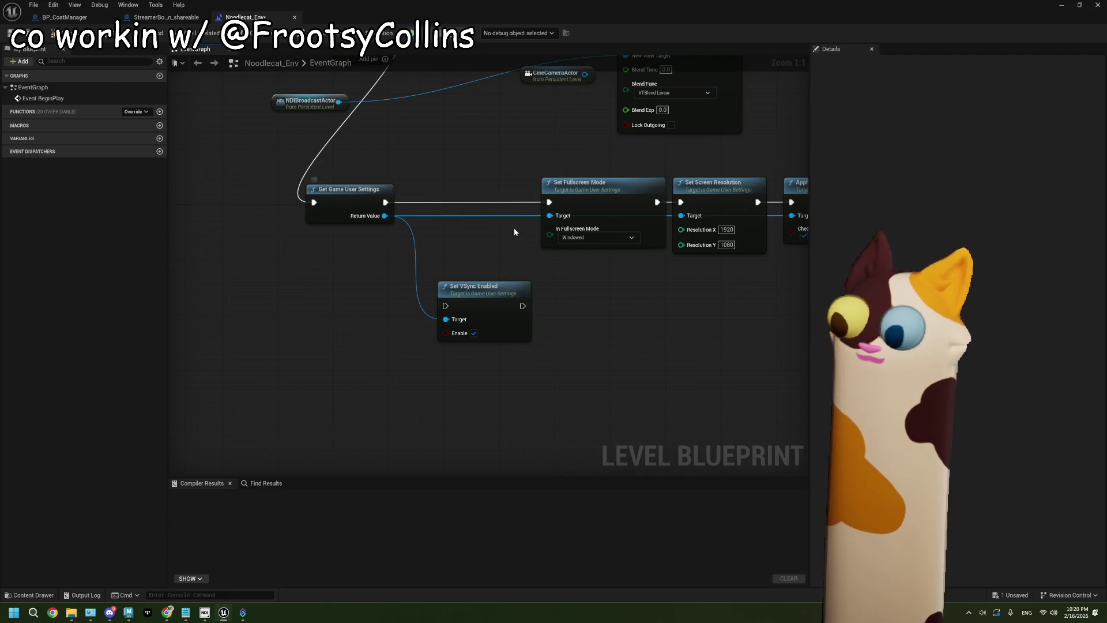
mouse_move(386, 202)
left_mouse_down()
mouse_move(512, 312)
mouse_move(522, 305)
left_mouse_up()
left_click_drag(385, 203, 453, 311)
left_click_drag(488, 311, 464, 204)
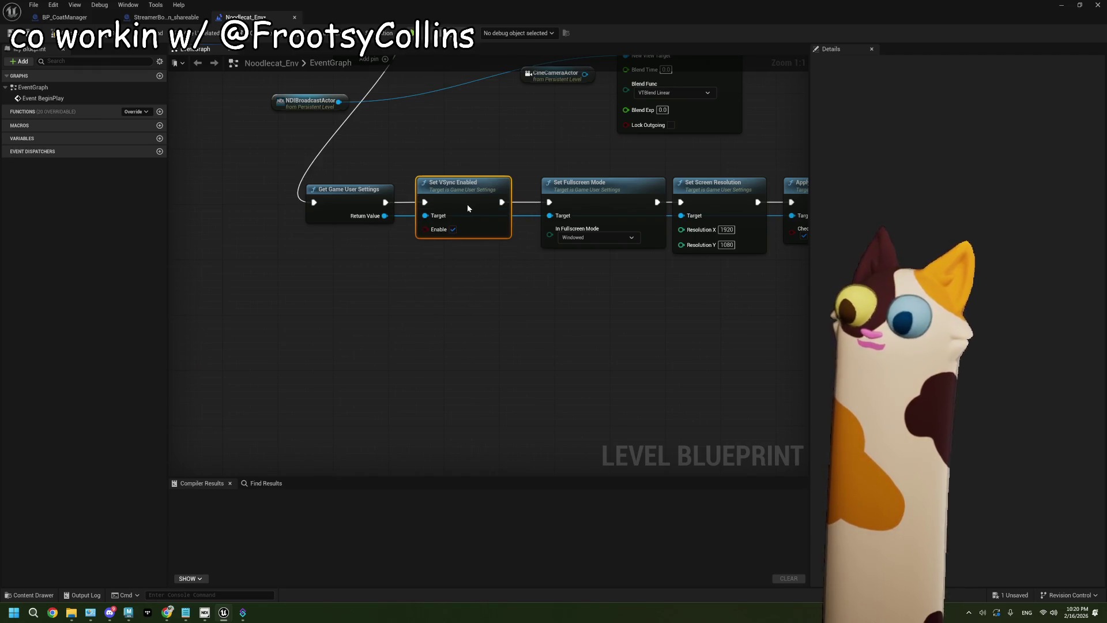
scroll(559, 317, "down", 1)
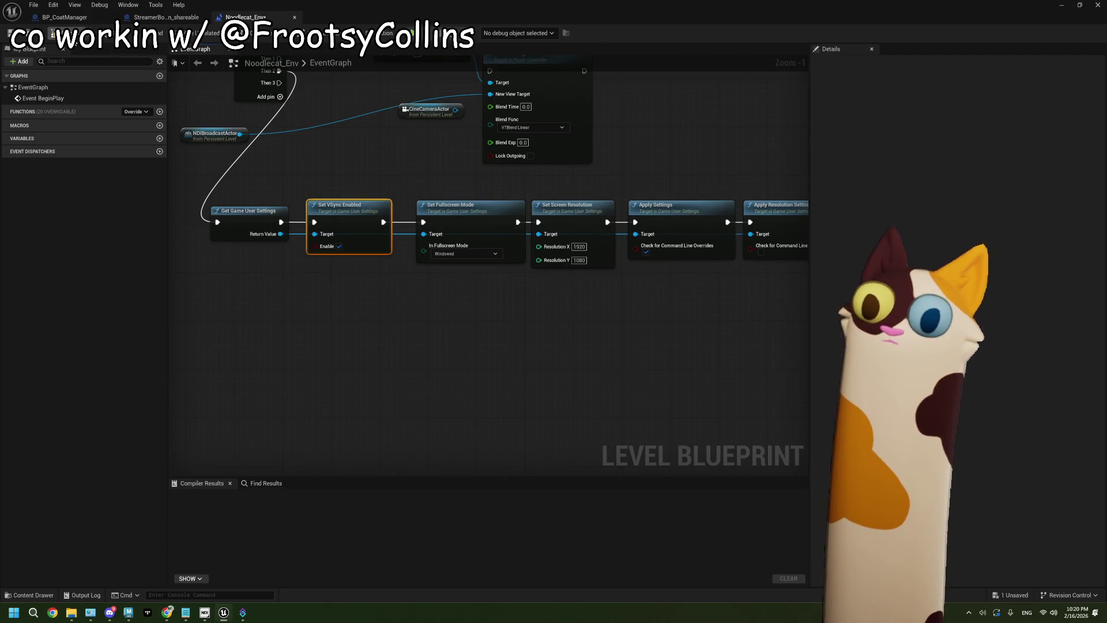
key("alt+F4")
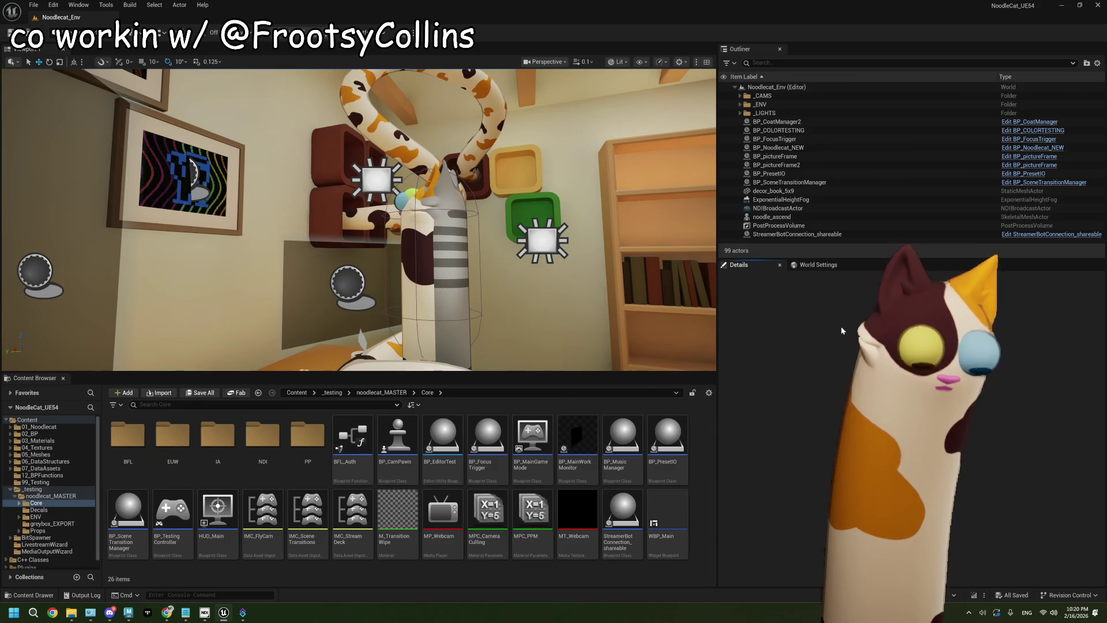
- Start packaging the project for Windows from the Platforms menu
left_click(358, 35)
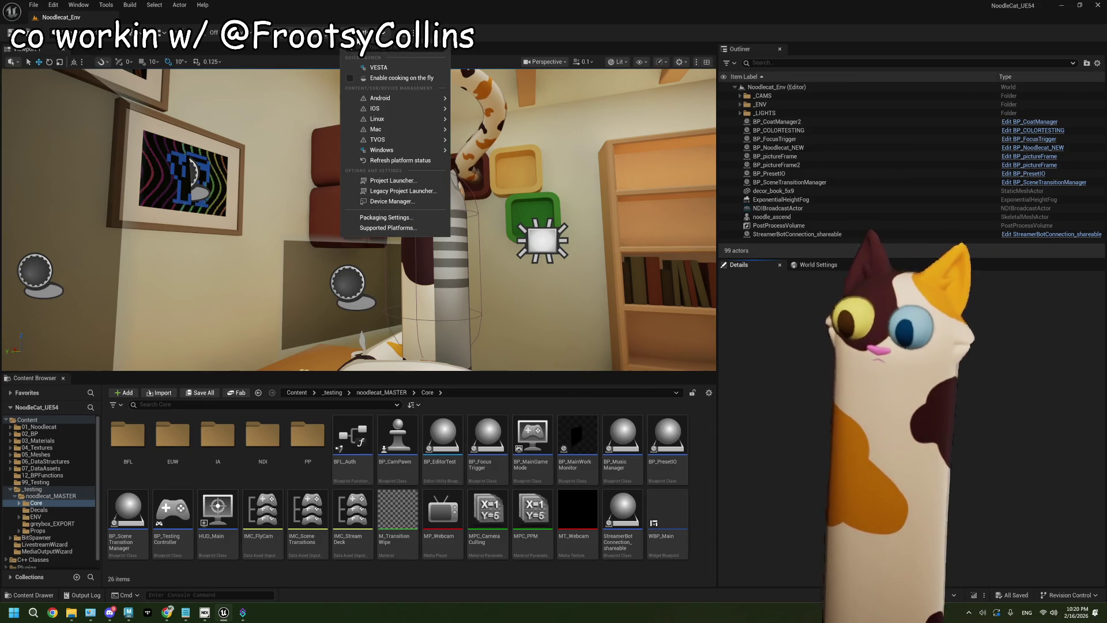
mouse_move(425, 151)
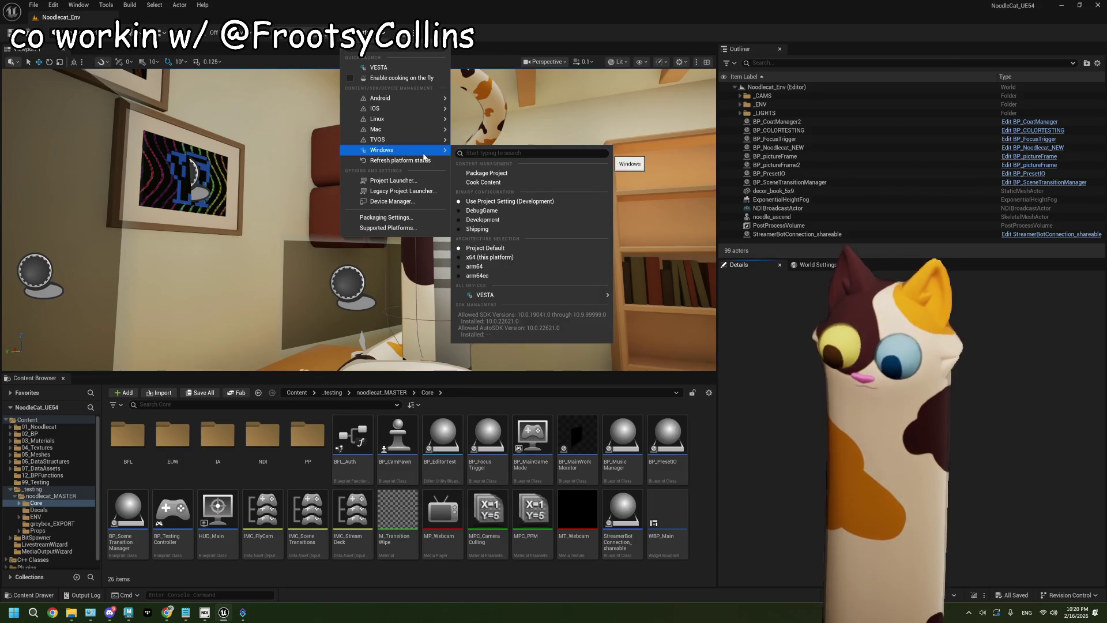
left_click(487, 172)
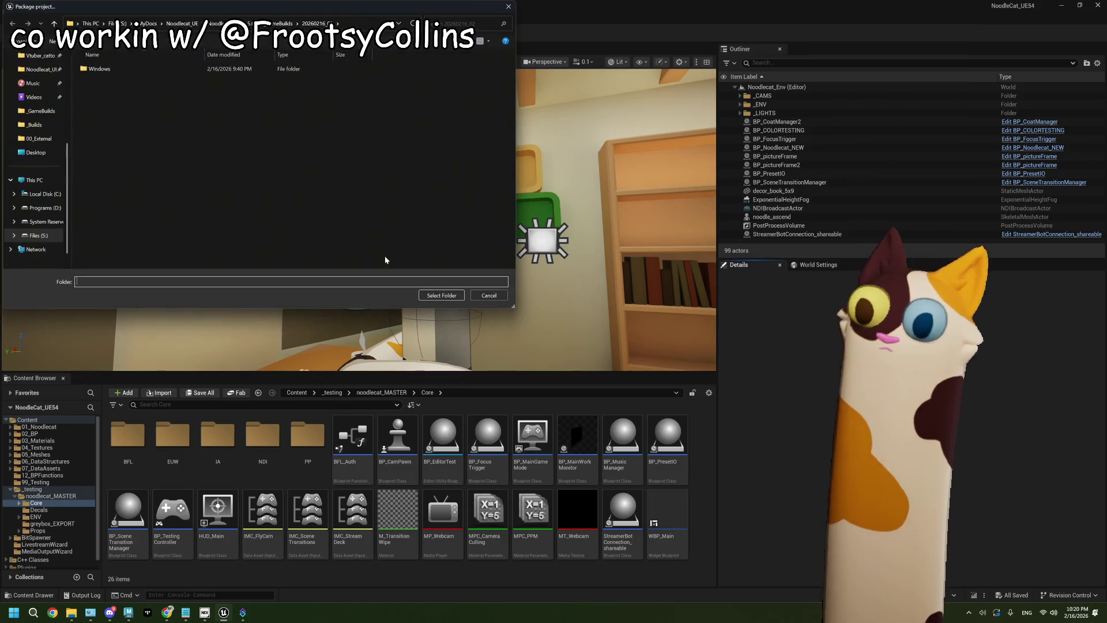
- Create a new build folder named 20260216_03 and open it as the destination
right_click(129, 255)
mouse_move(214, 385)
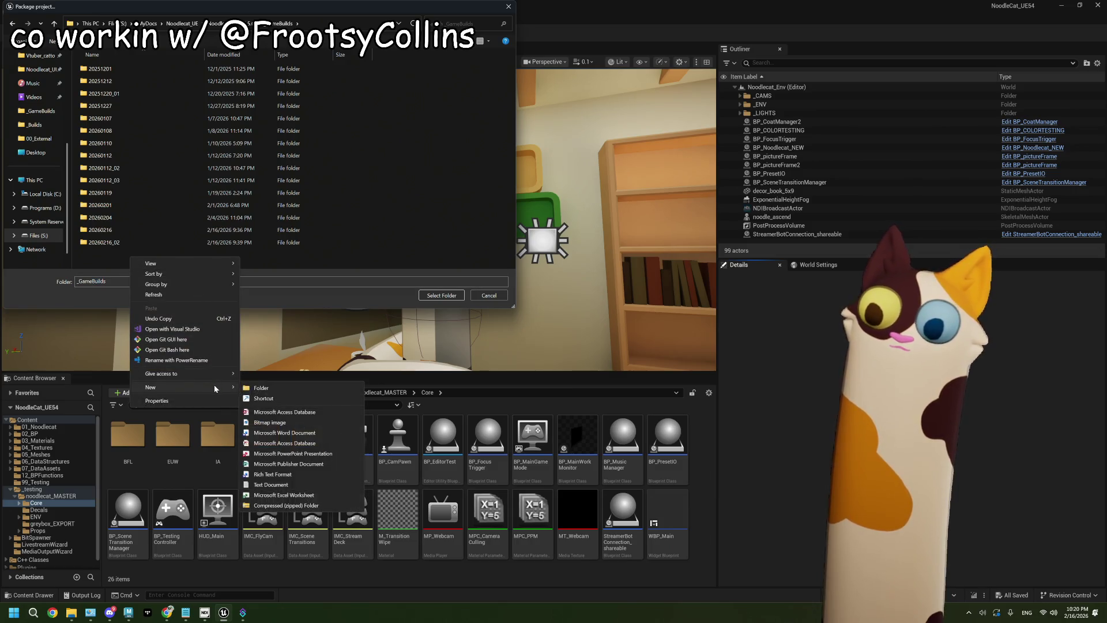
left_click(261, 387)
type("2")
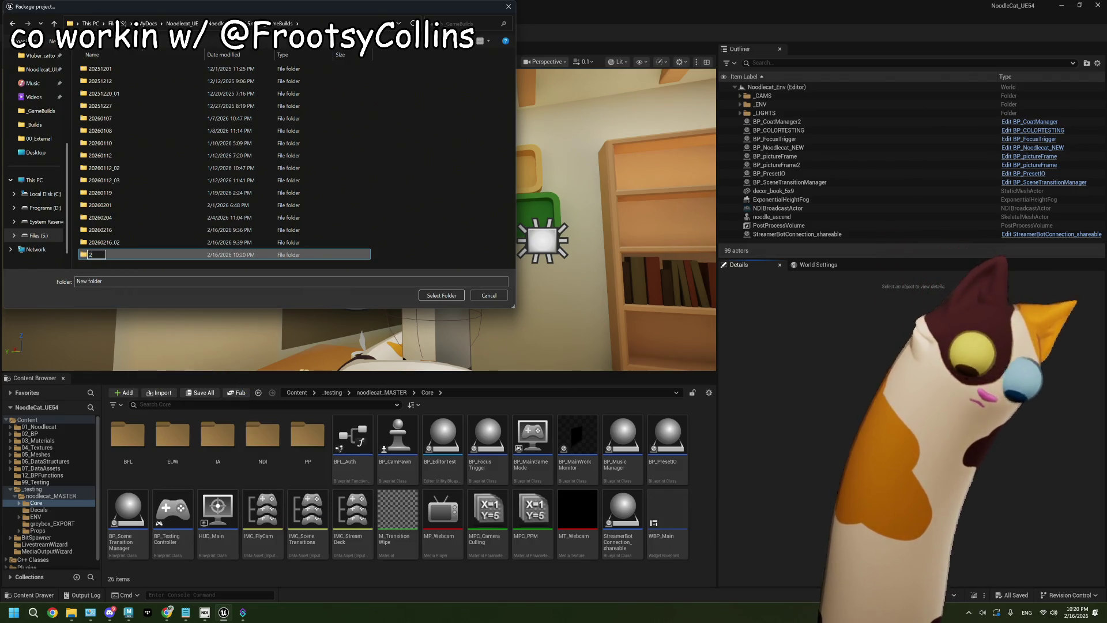
type("026")
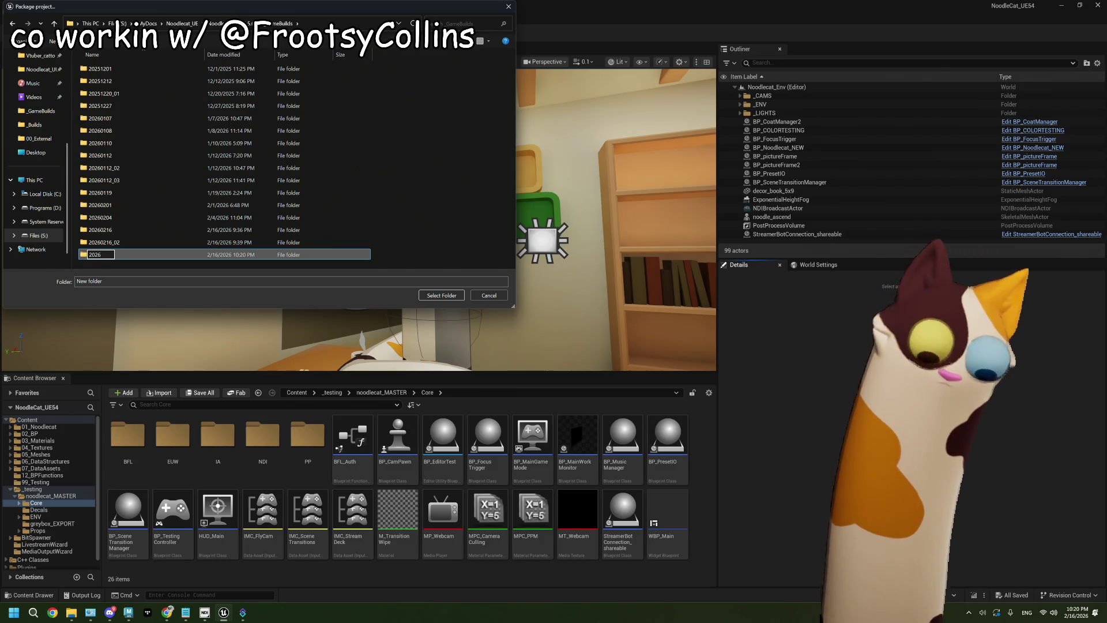
type("0216")
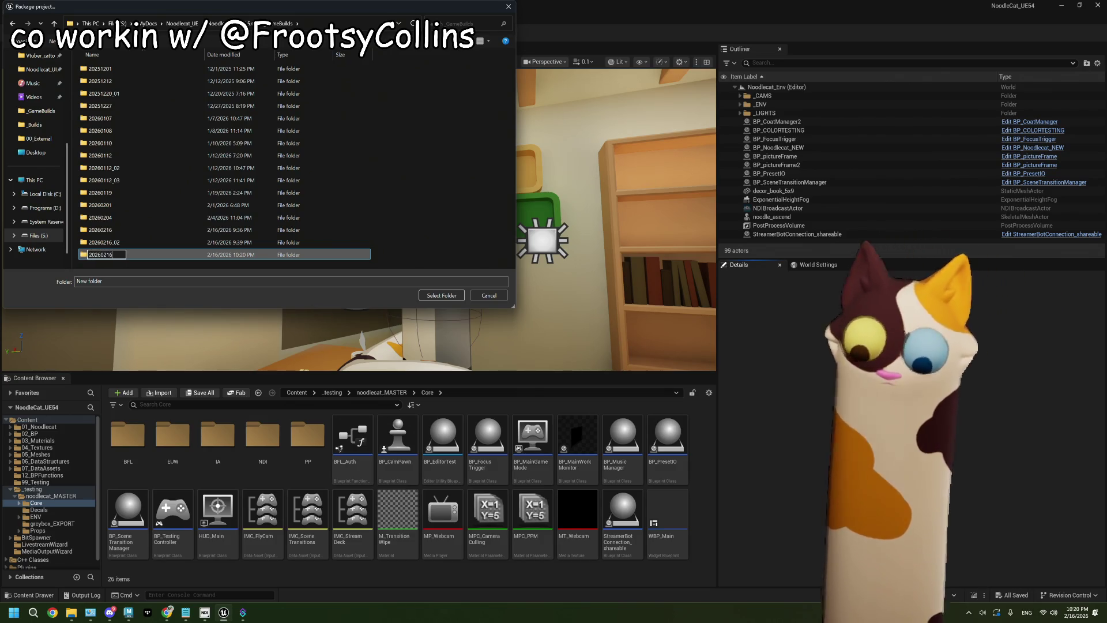
type("_03")
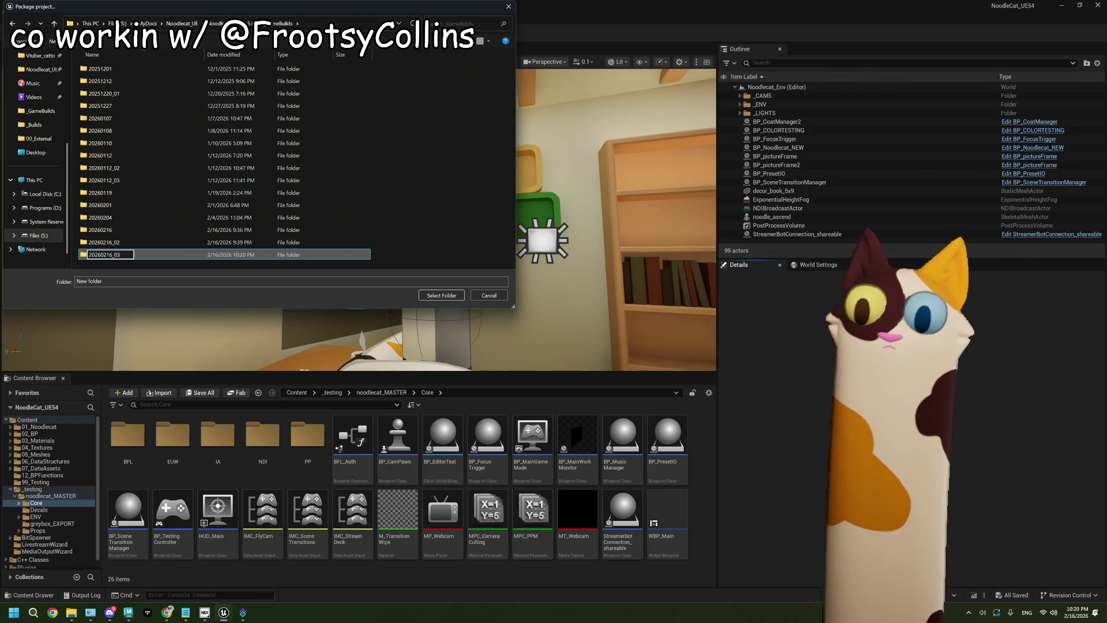
key("Return")
double_click(134, 256)
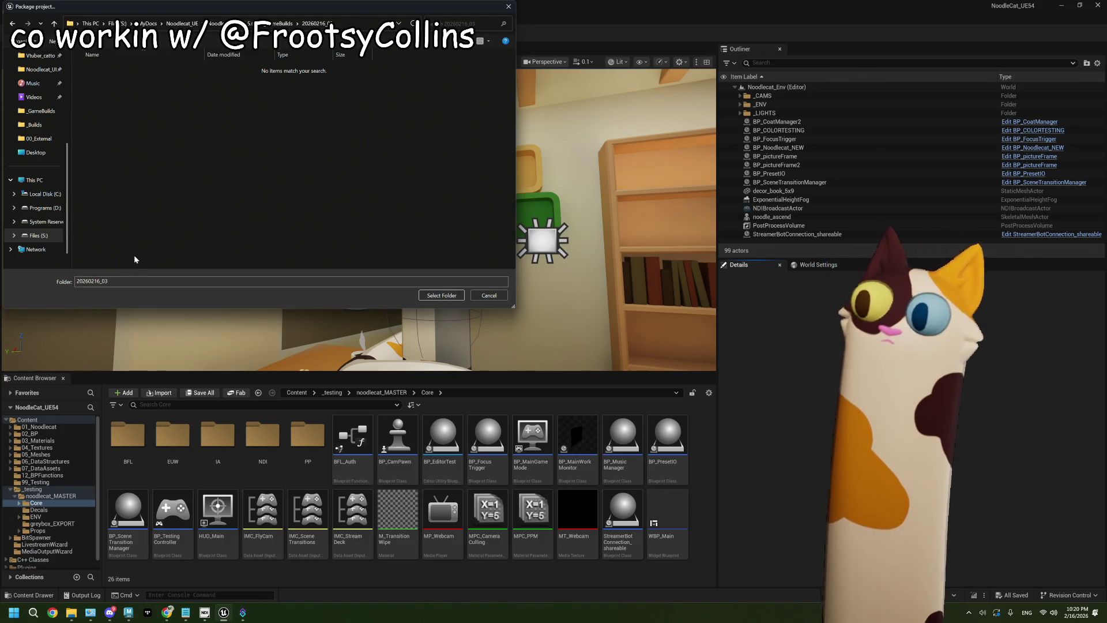
- Package the Windows build into 20260216_03, then bring the Maya window forward
left_click(453, 295)
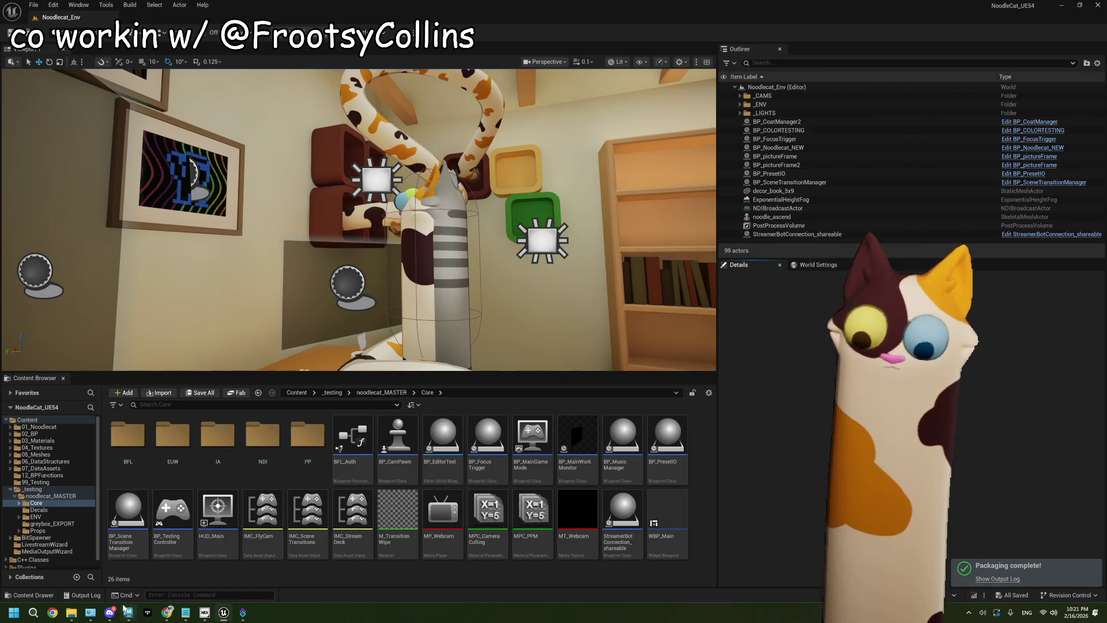
mouse_move(126, 609)
left_click(109, 582)
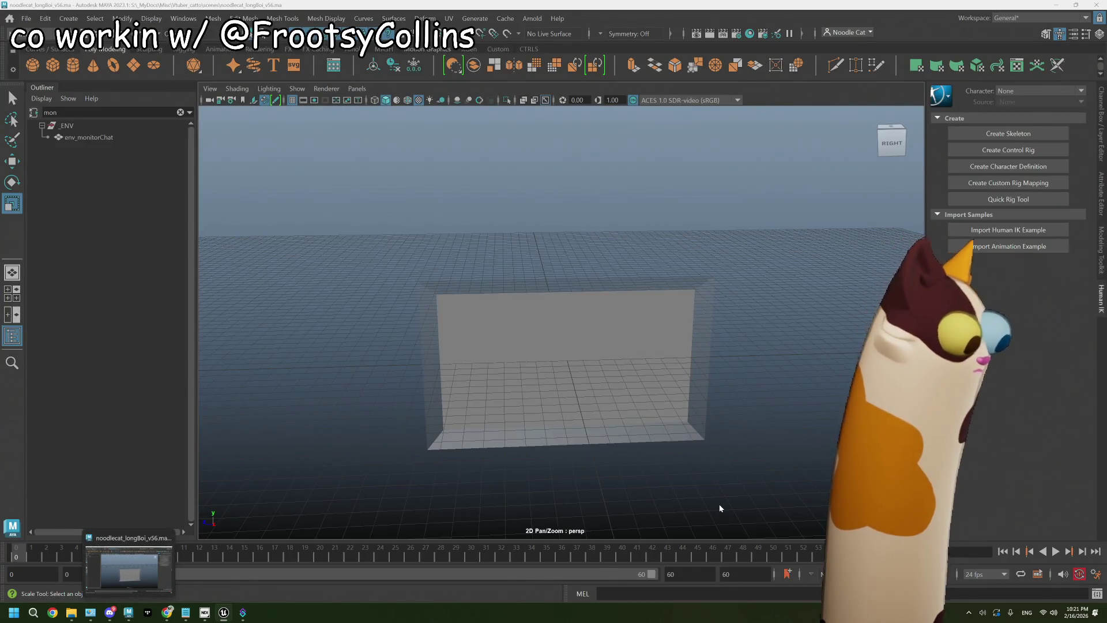
- Switch away from Maya to the running packaged Noodlecat stream scene
key("alt+Tab")
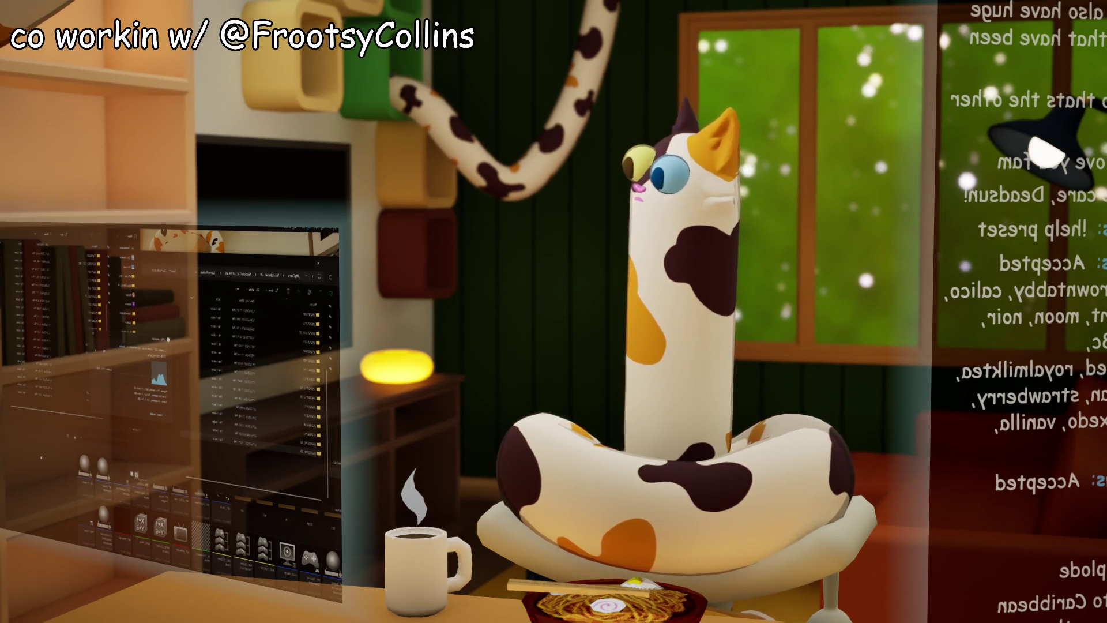
- Cycle windows so the in-scene monitor shows the 3D editor, then a new browser tab
key("alt+Tab")
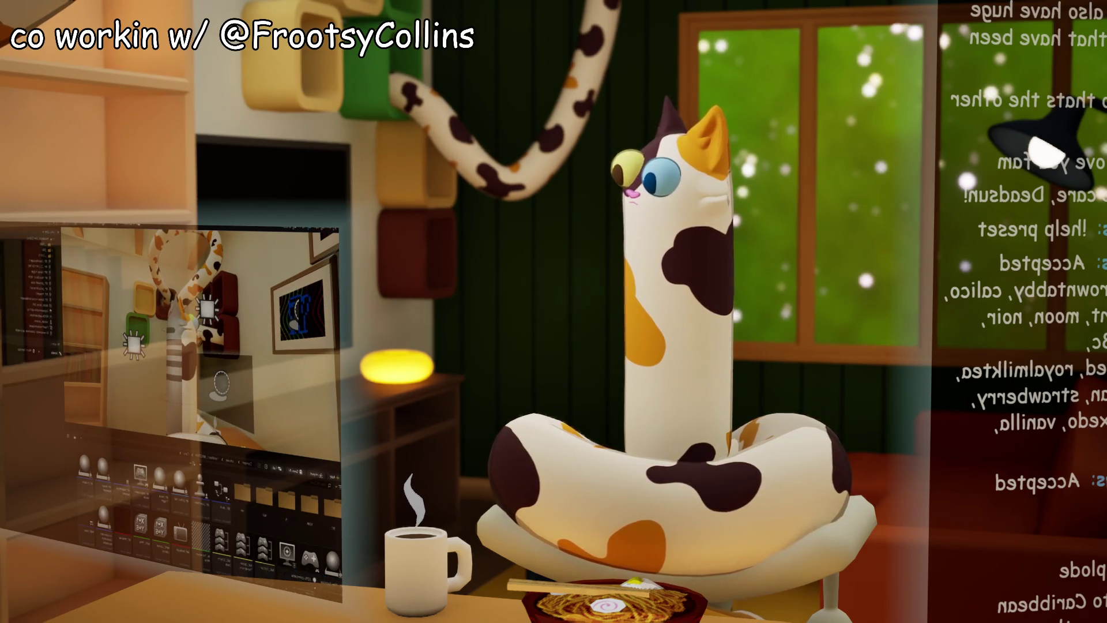
key("alt+Tab")
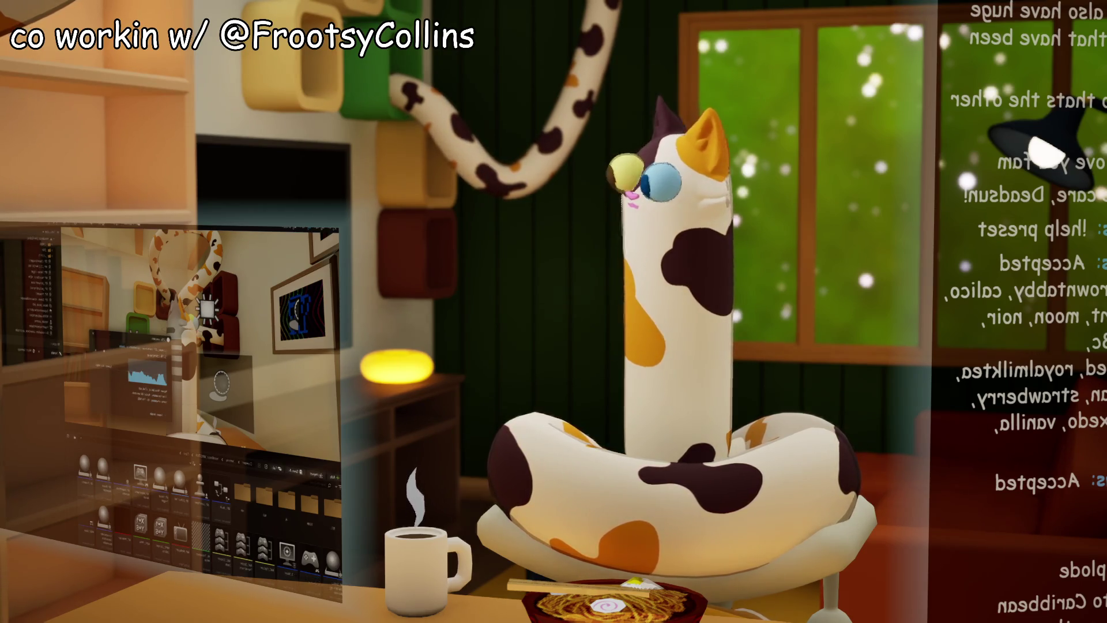
key("alt+Tab")
key("ctrl+t")
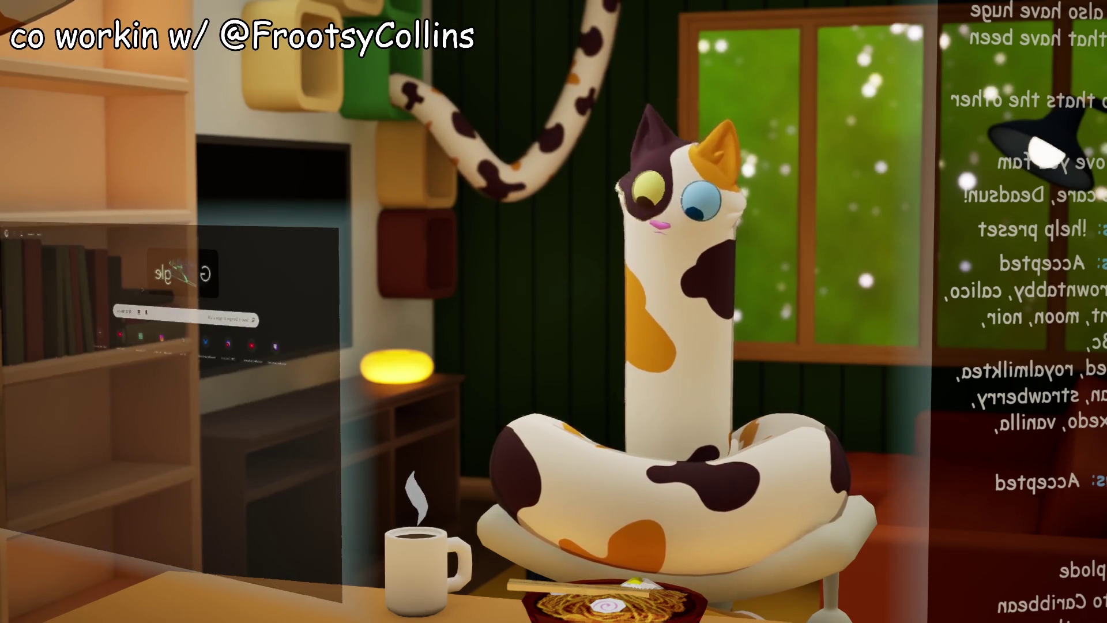
- Search 'currywurst', scroll its Wikipedia article, then switch the monitor back to the Unreal editor
key("Return")
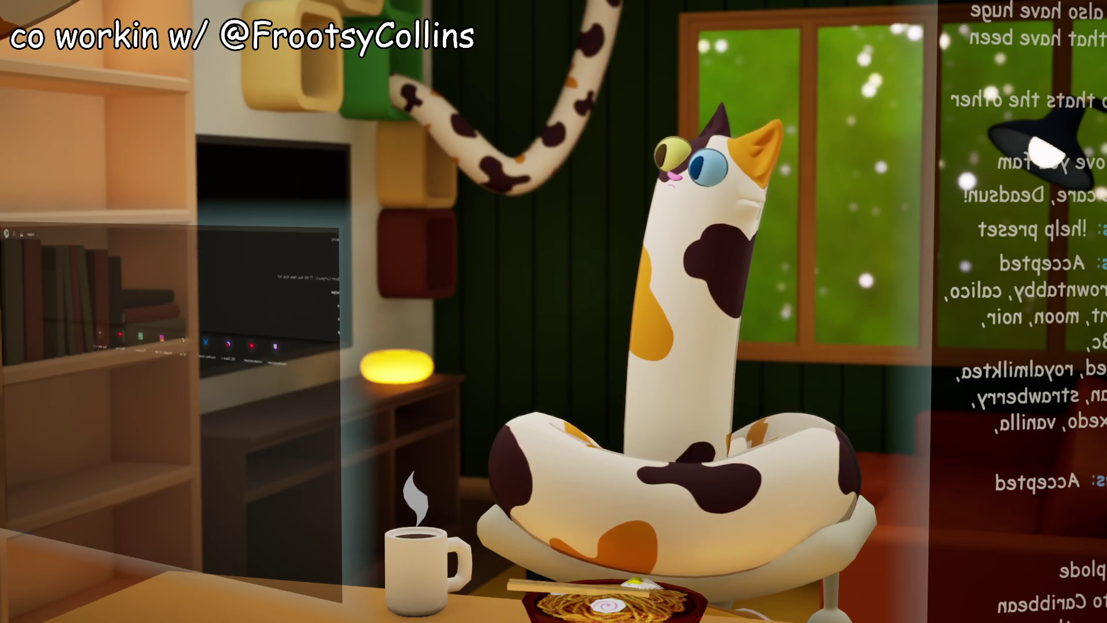
type("currywurst")
key("Return")
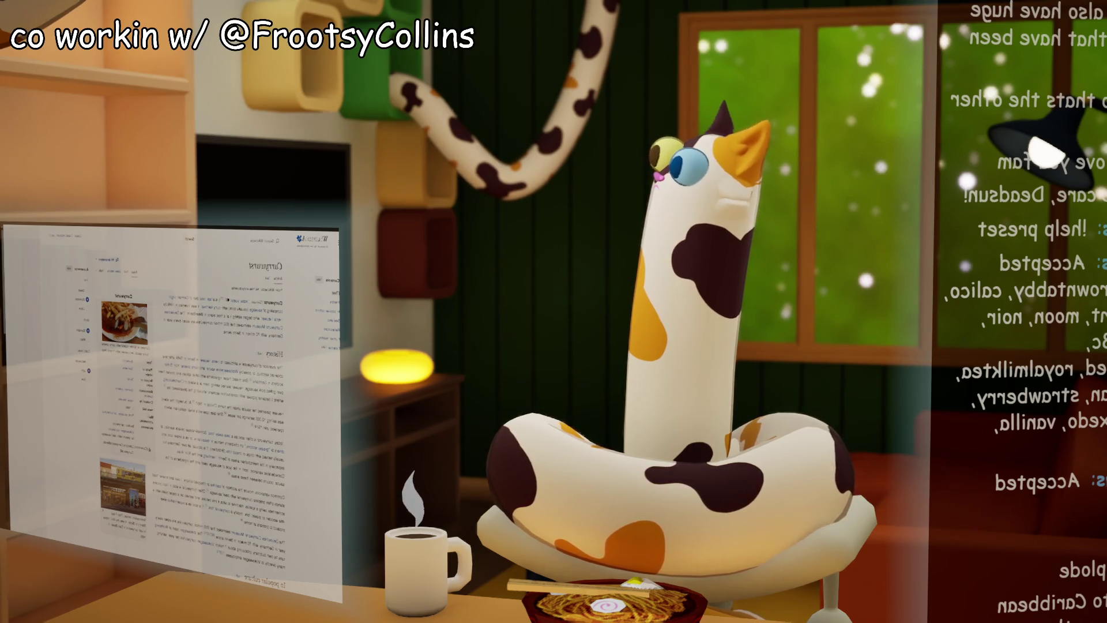
scroll(208, 411, "down", 3)
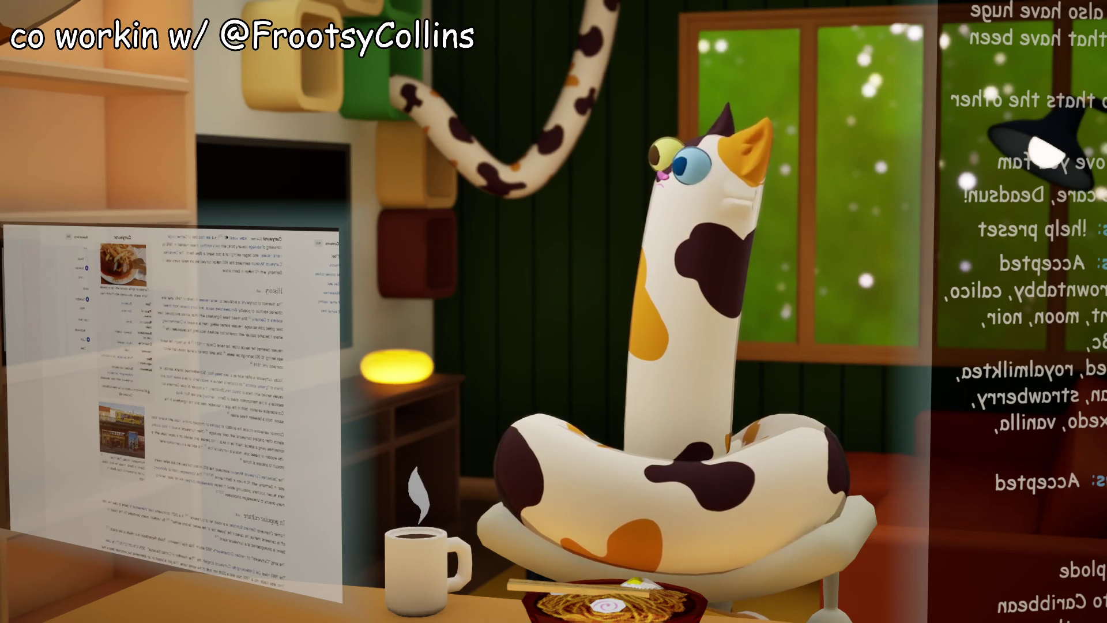
scroll(173, 403, "up", 1)
scroll(173, 404, "up", 2)
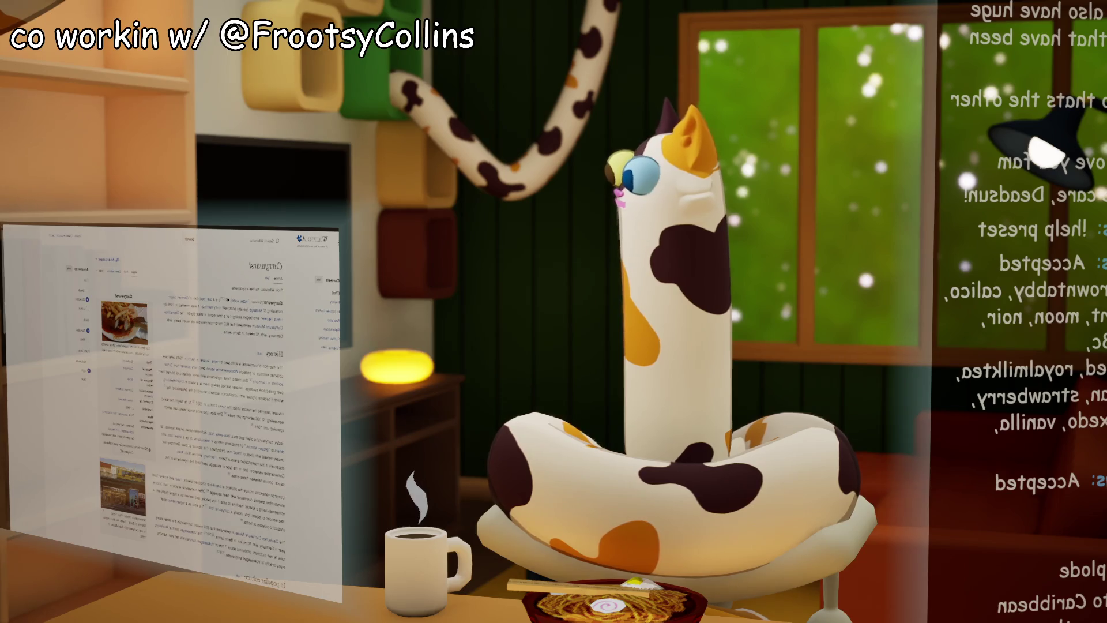
key("alt+Tab")
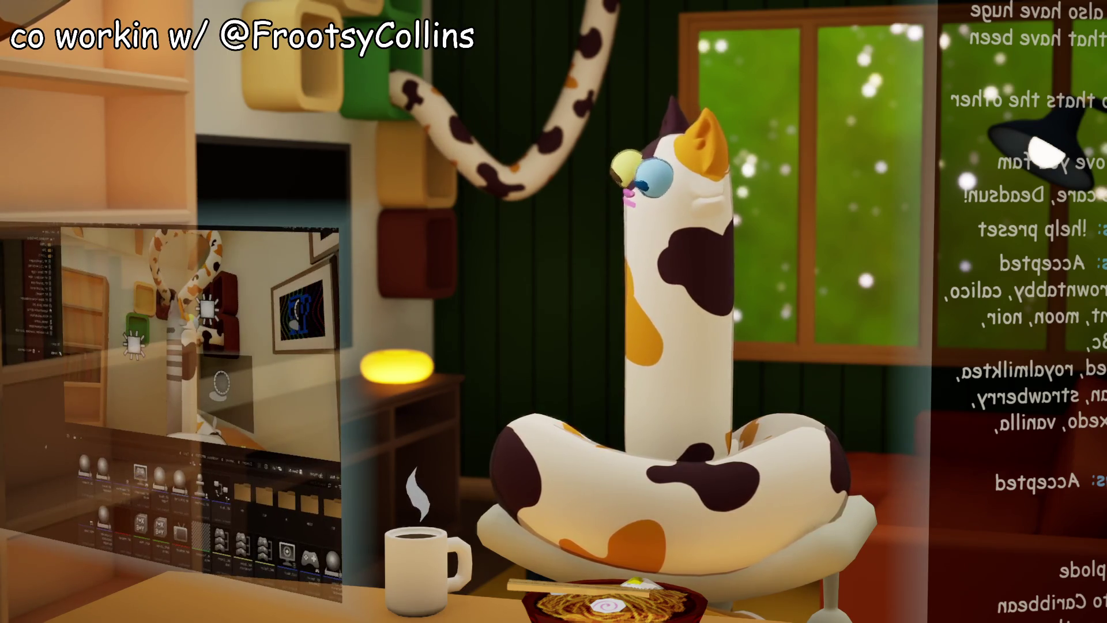